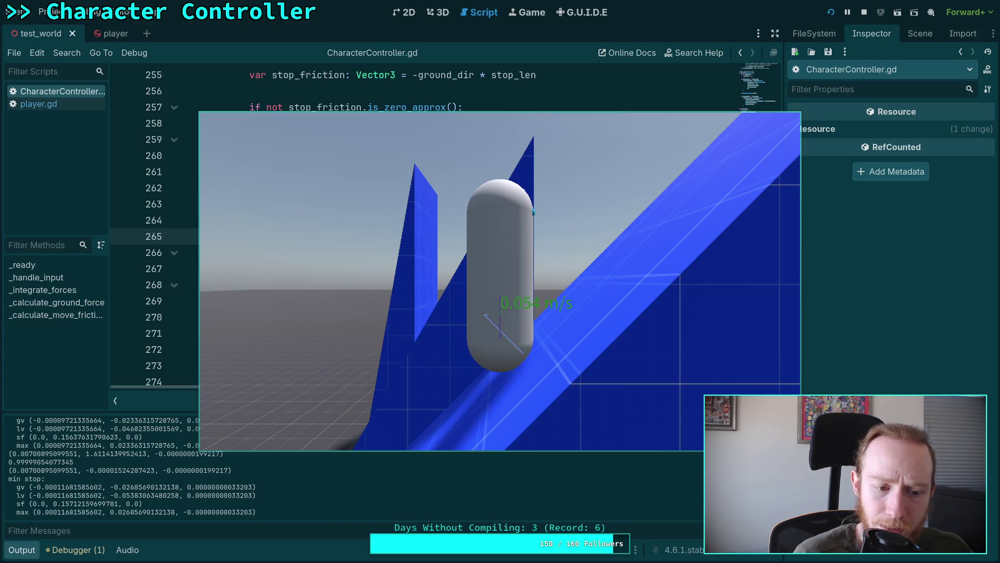
Step: Stop the game, comment out line 267's stop_friction subtraction with pass below it, and save
click(865, 14)
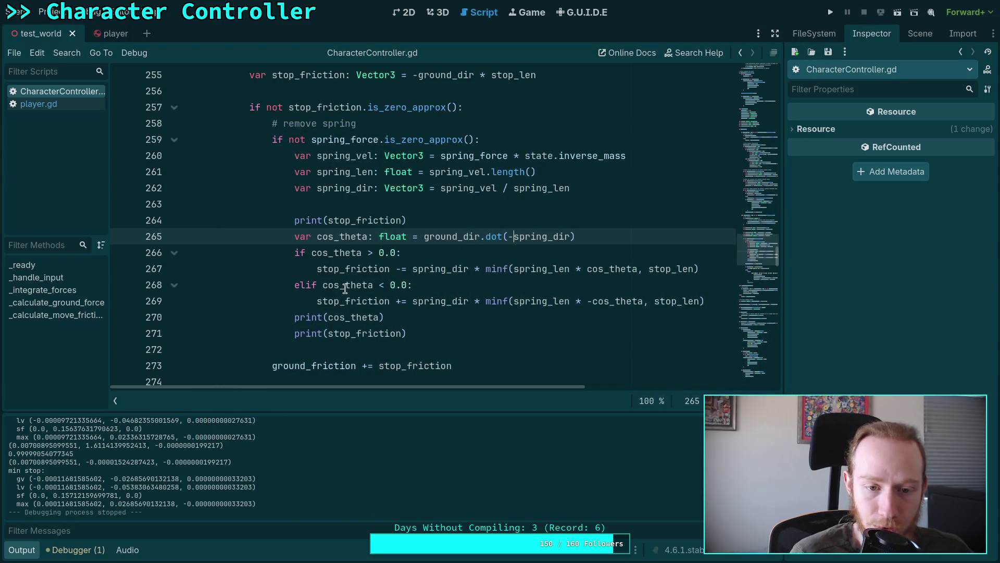
drag(306, 289, 292, 251)
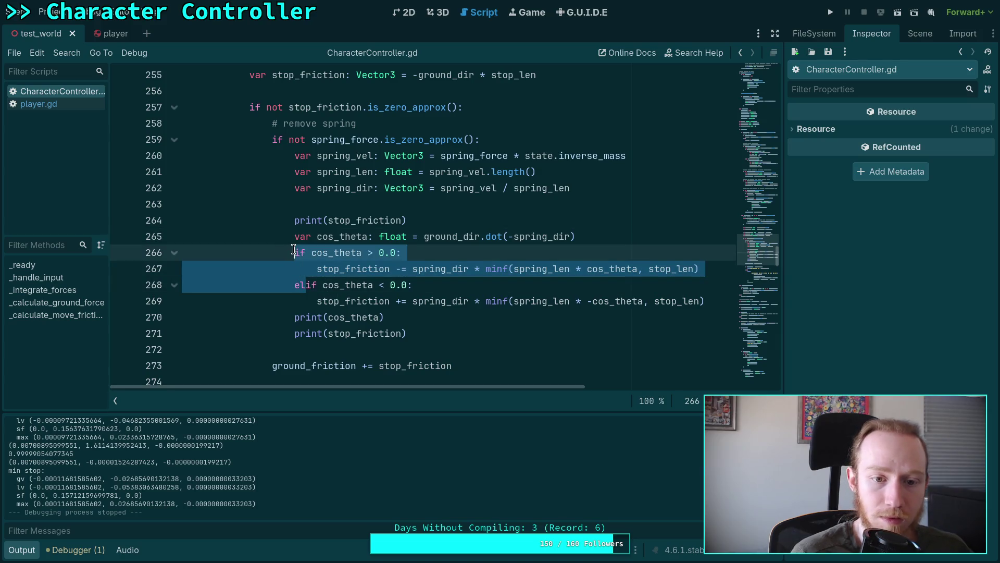
click(293, 251)
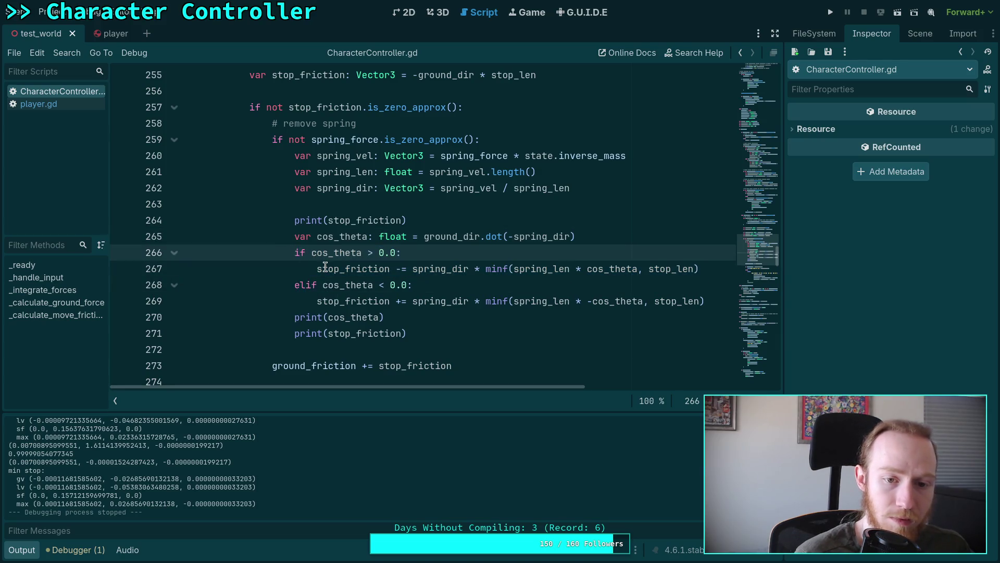
click(317, 269)
text(#)
key(End)
key(Return)
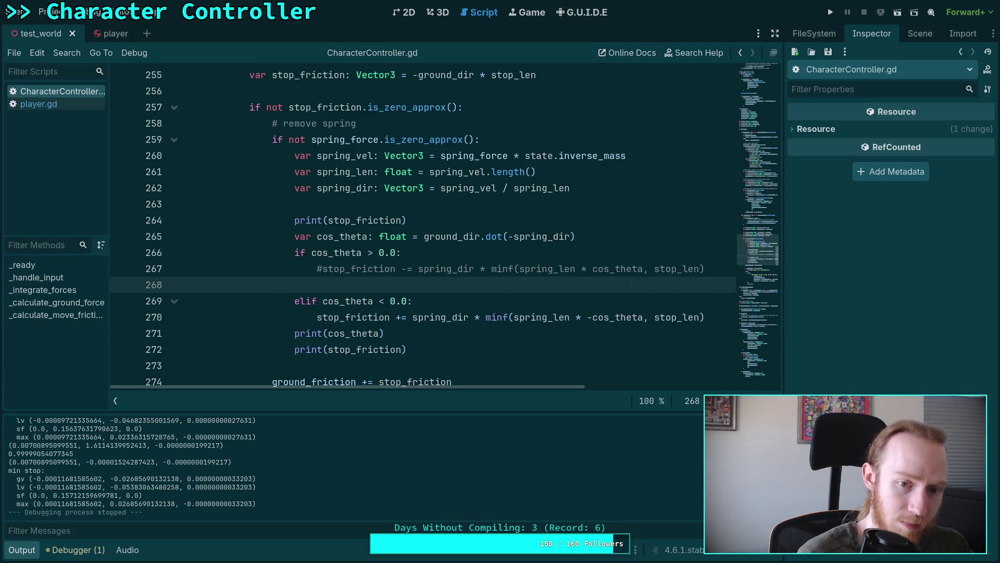
key(ctrl+n)
key(Escape)
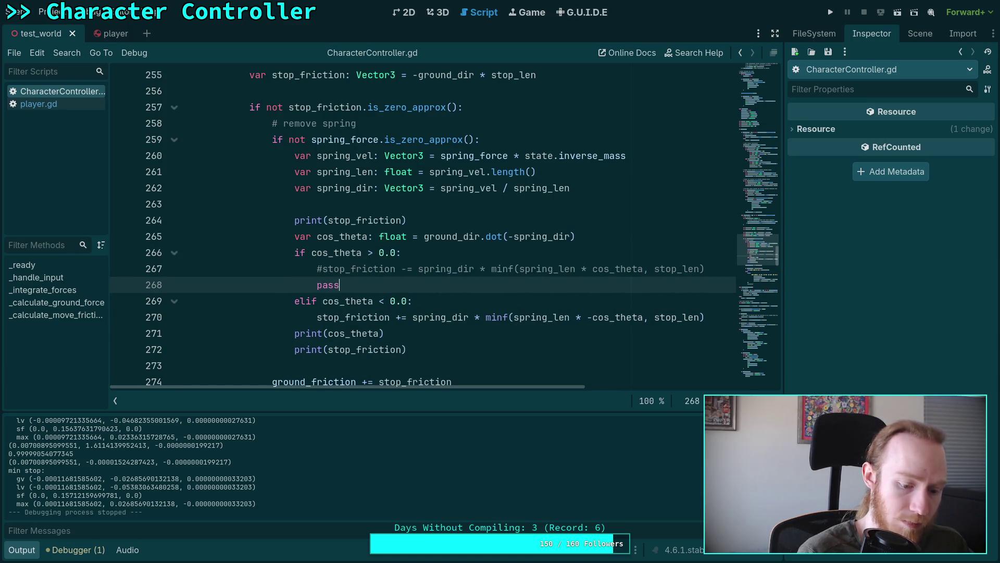
key(ctrl+s)
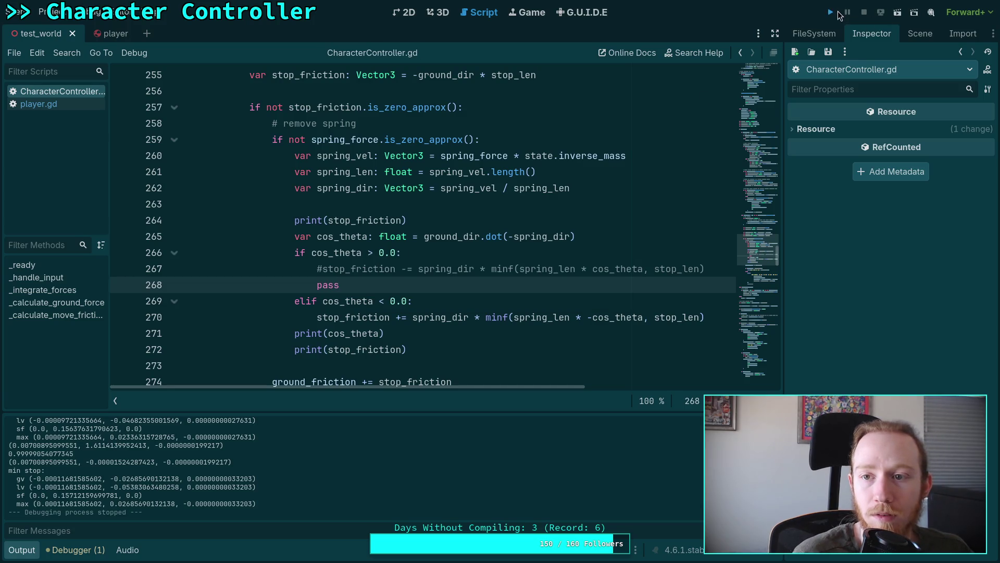
click(838, 13)
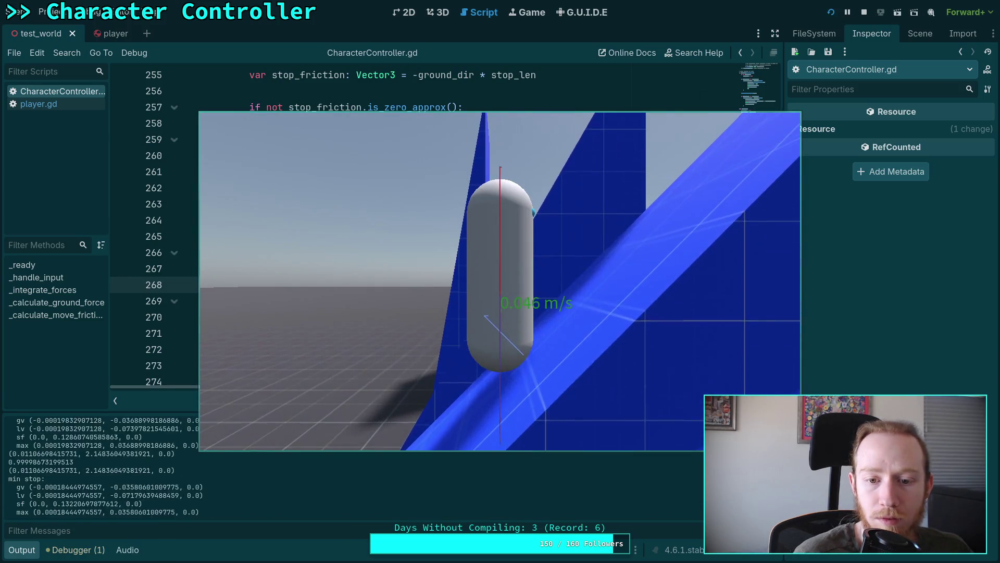
key(w)
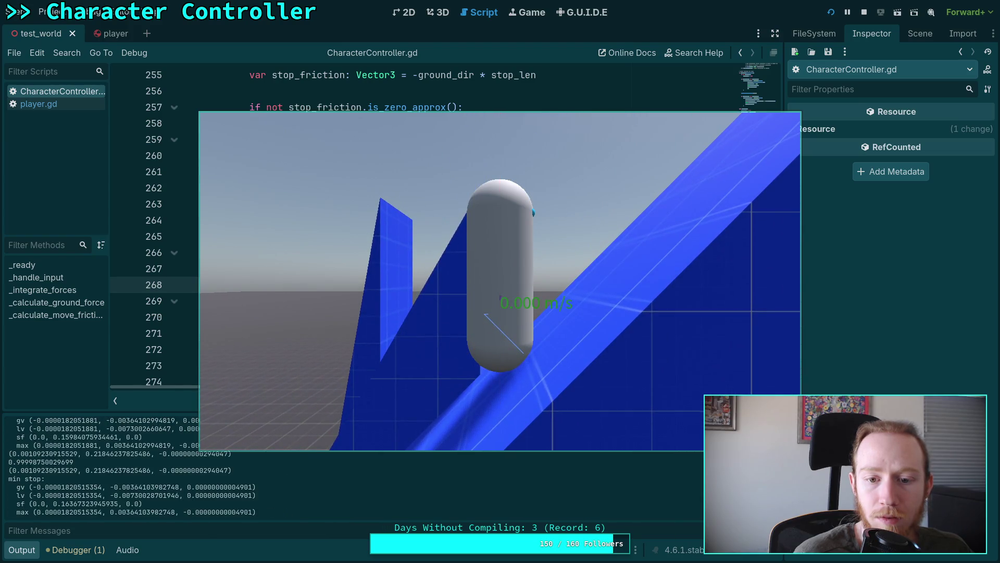
key(w)
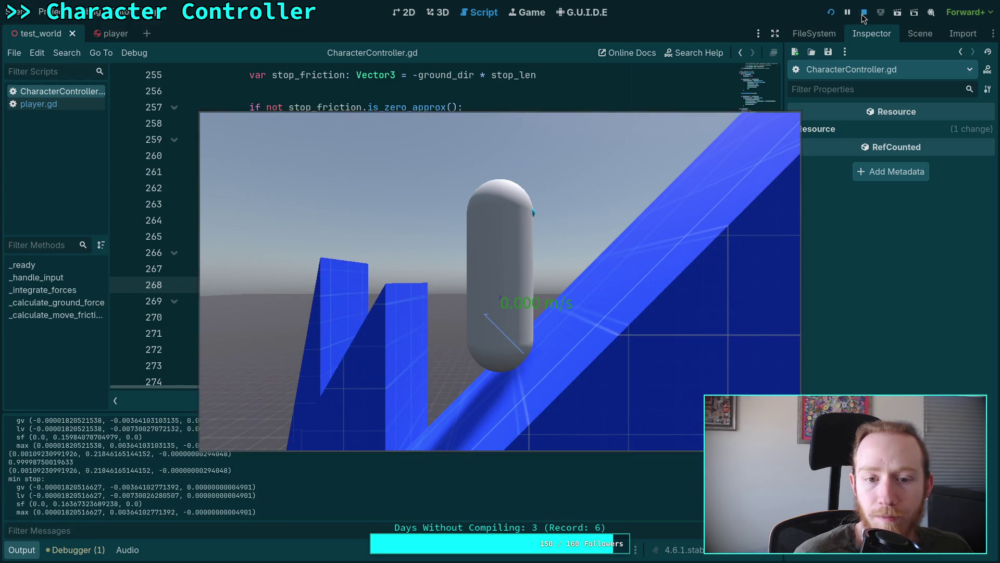
key(F8)
click(318, 269)
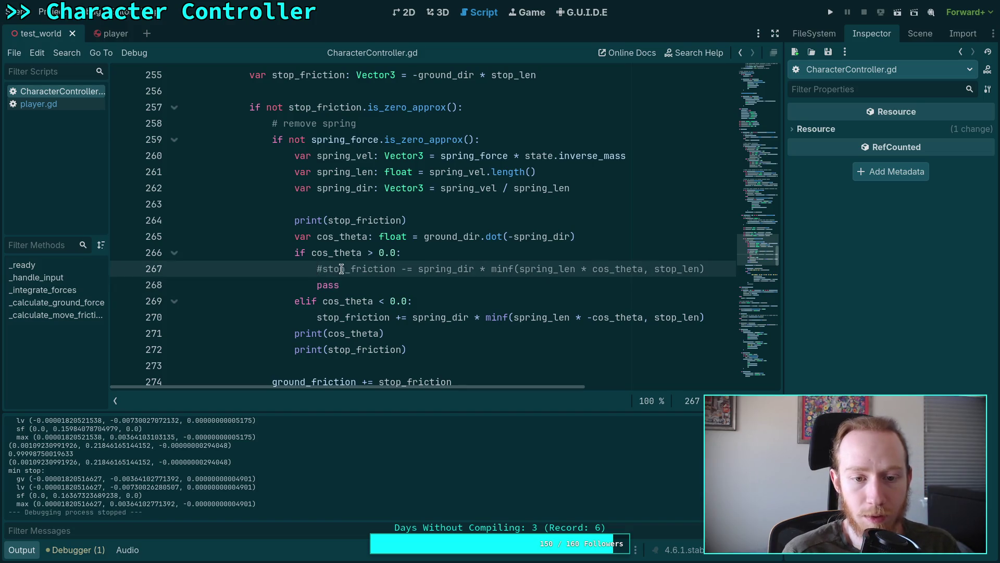
Step: Uncomment the stop_friction line 267 and delete the pass line below it
key(Delete)
click(356, 285)
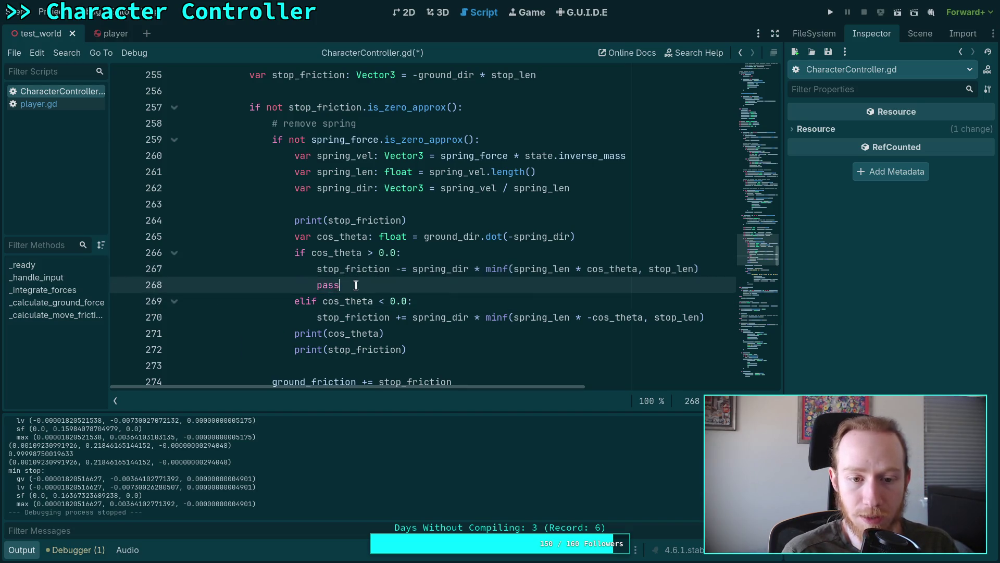
drag(356, 285, 152, 292)
key(BackSpace)
key(BackSpace)
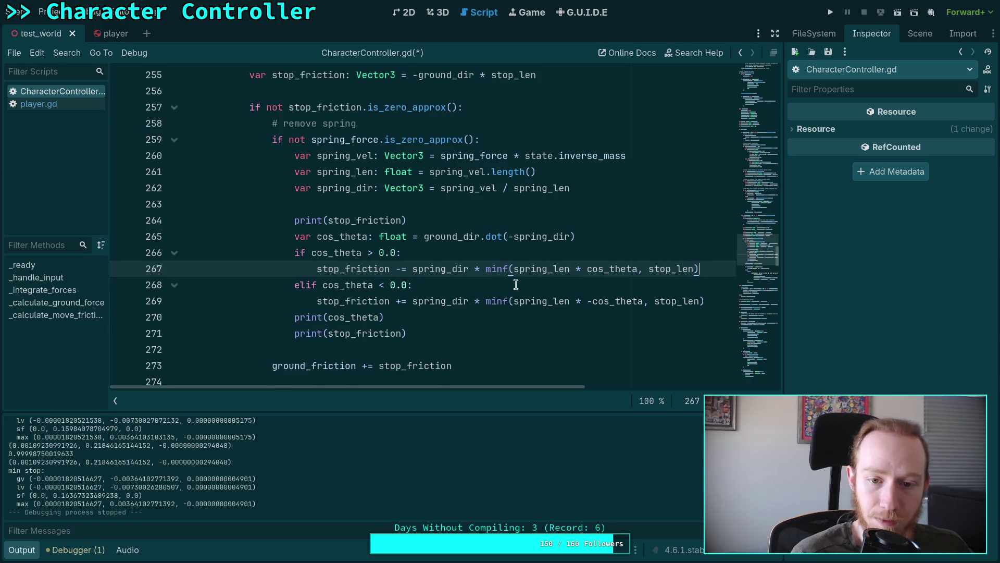
Step: Multiply cos_theta by 0.5 on lines 267 and 269, save, and run the game
click(638, 268)
text(*)
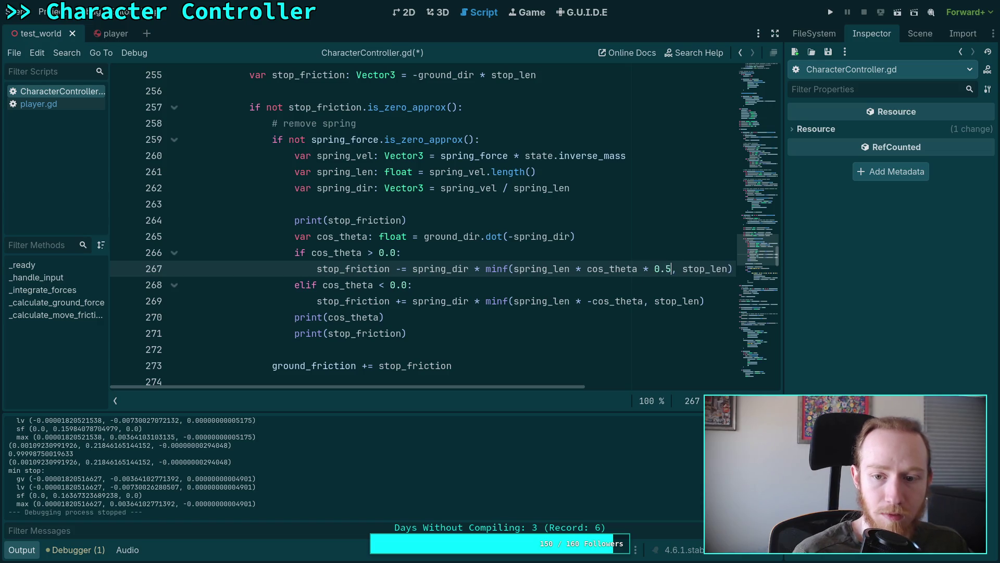
click(642, 301)
text(*)
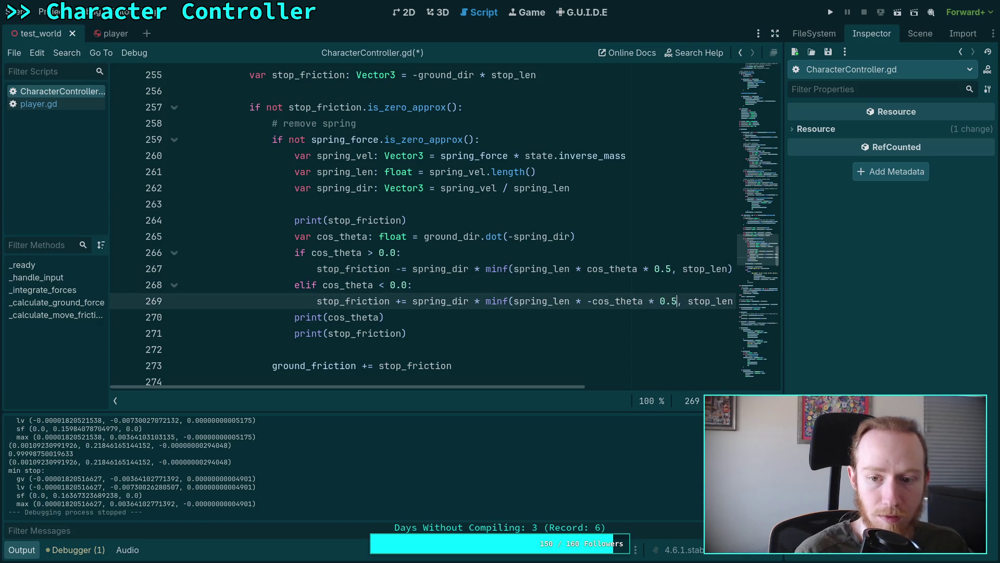
key(ctrl+s)
key(F5)
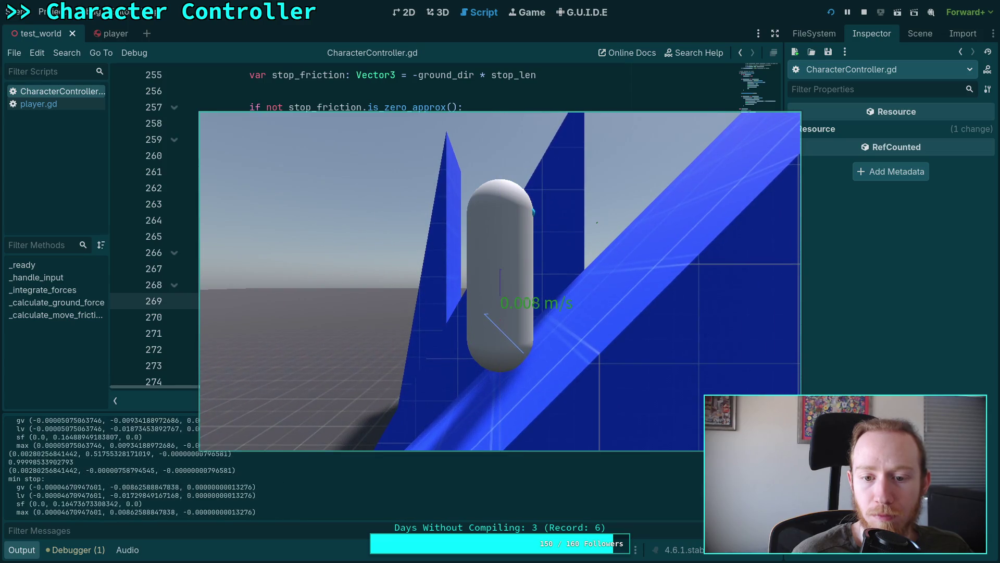
Step: Stop the game, remove the * 0.5 factor from line 269, and test-run it
click(864, 12)
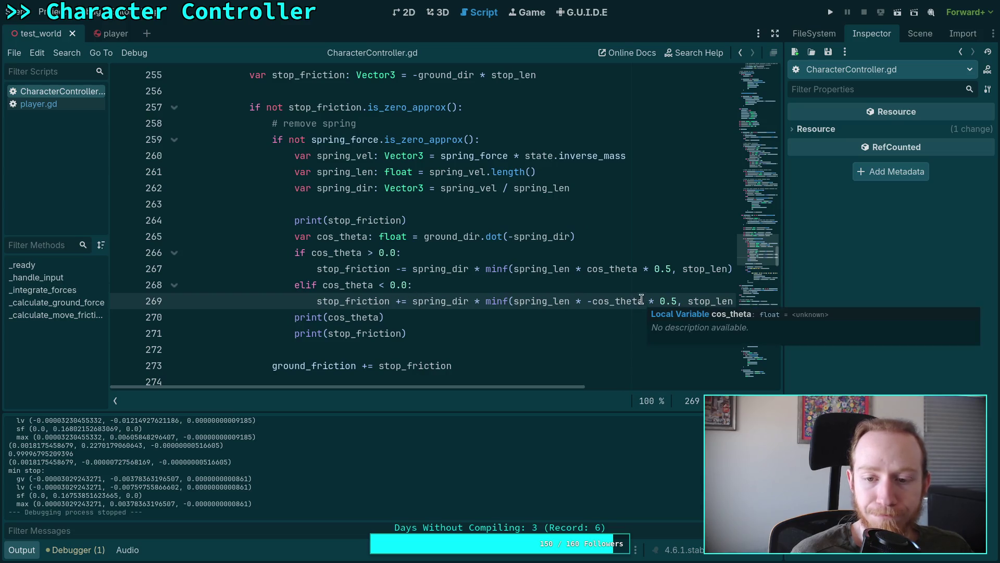
key(shift+ctrl+Left)
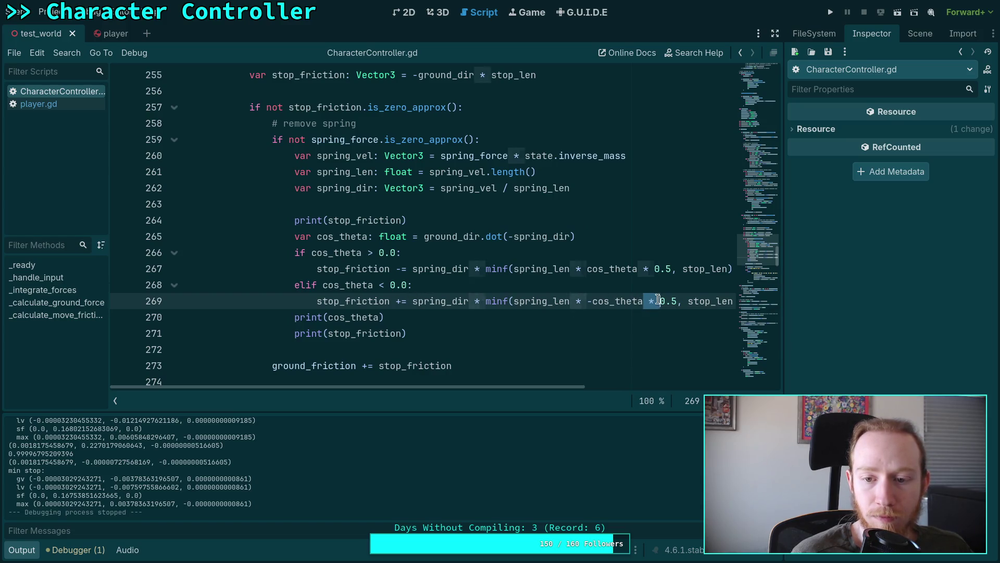
key(BackSpace)
key(BackSpace)
key(BackSpace)
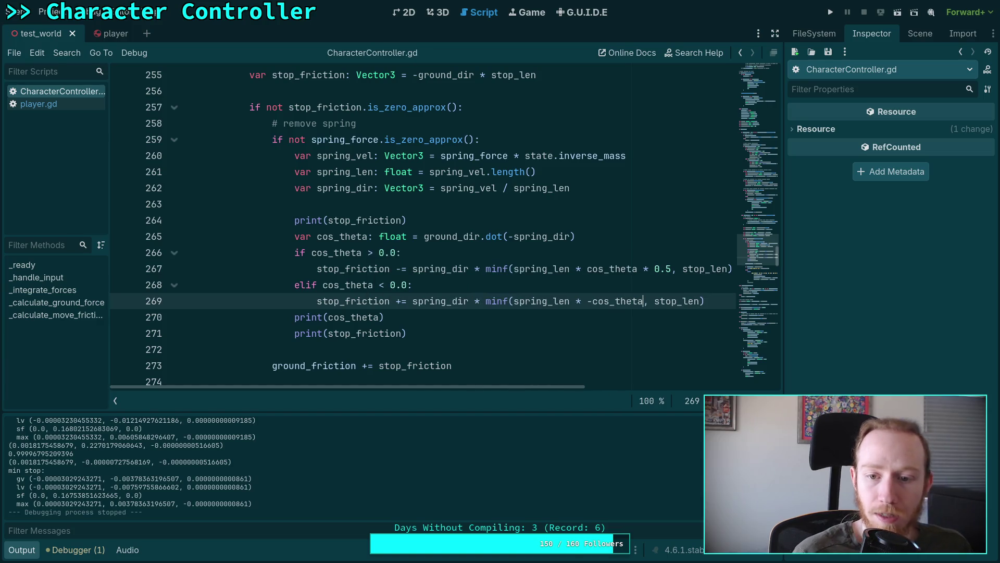
click(834, 12)
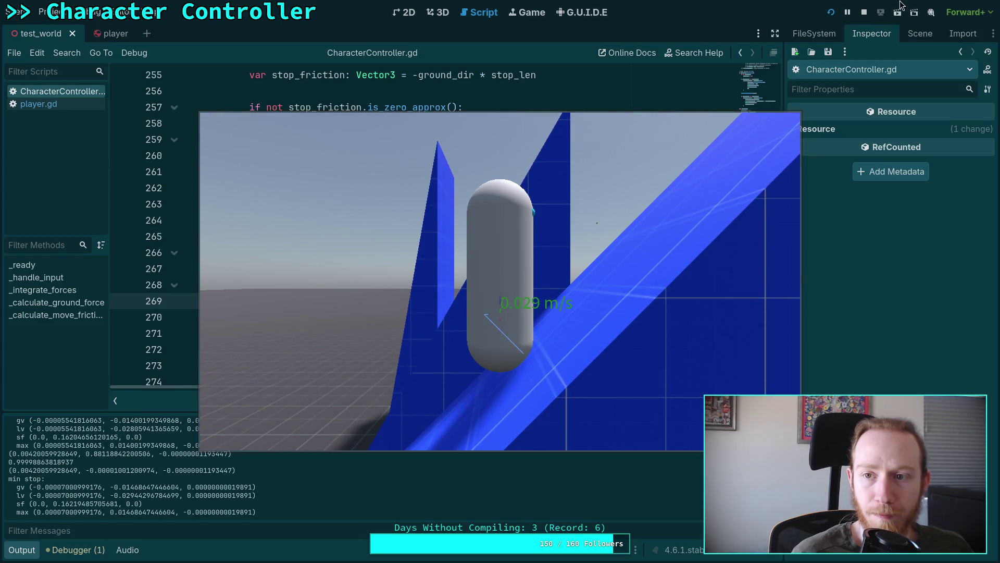
click(865, 12)
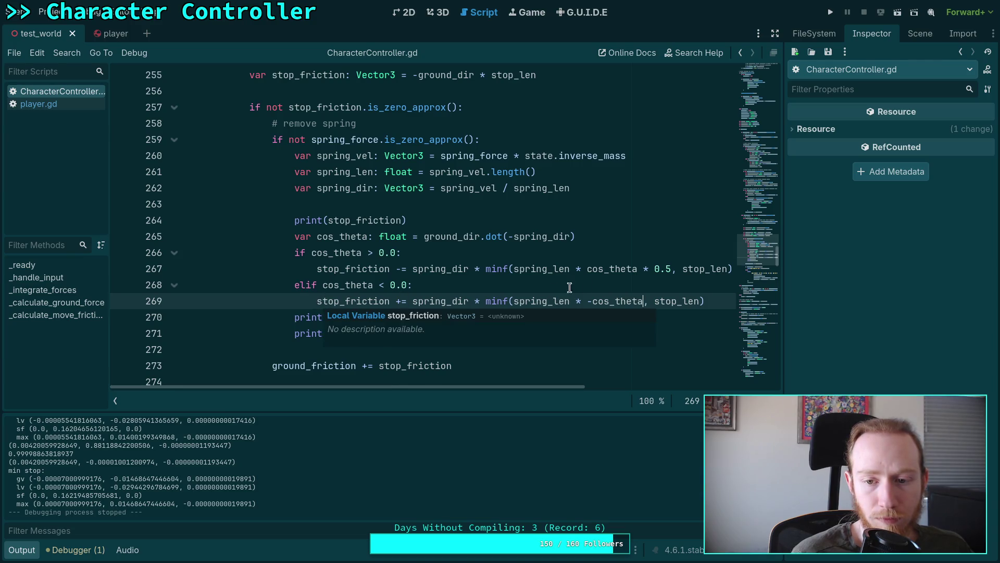
Step: Remove the * 0.5 factor from line 267 and test-run the game again
drag(638, 269, 672, 269)
key(BackSpace)
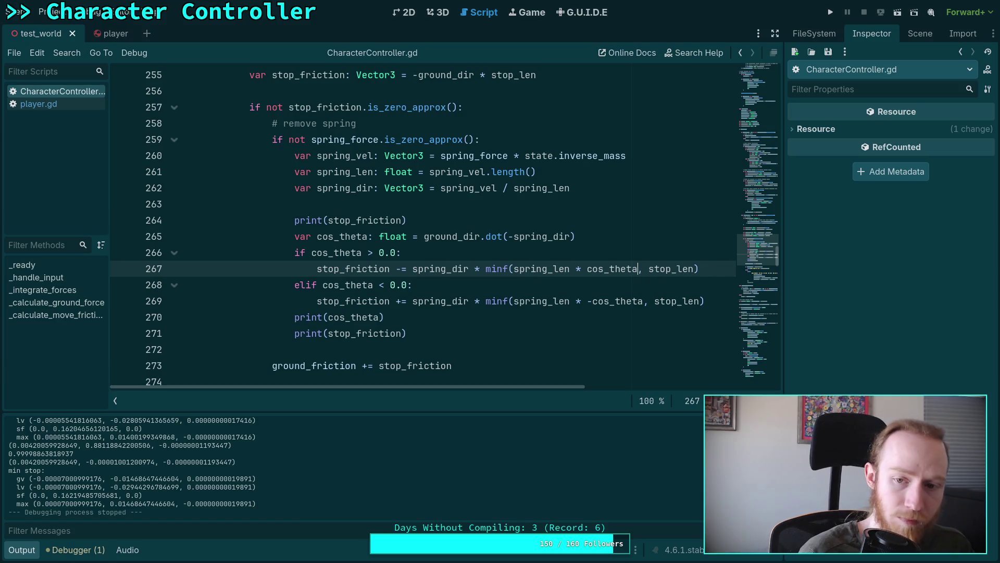
click(832, 12)
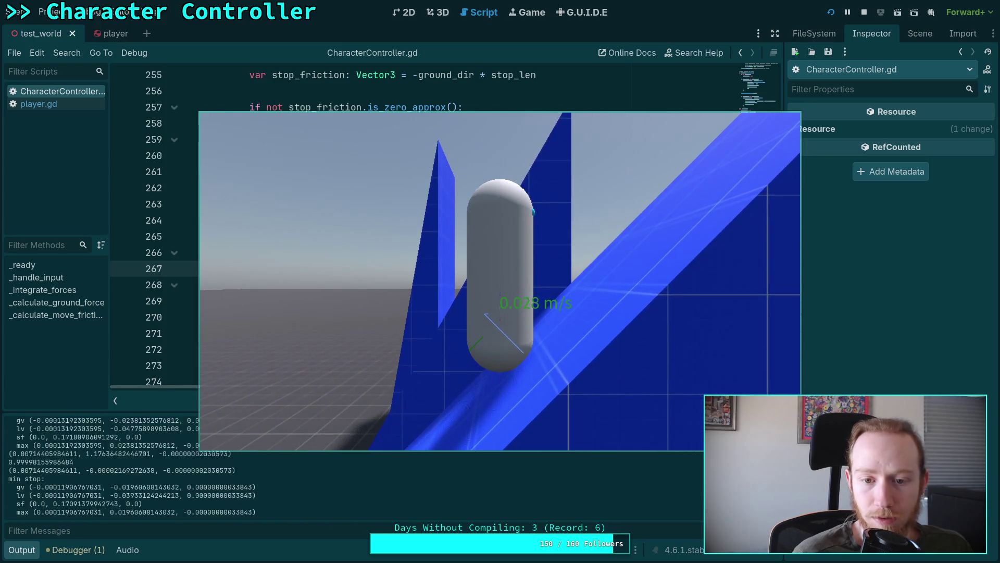
click(862, 13)
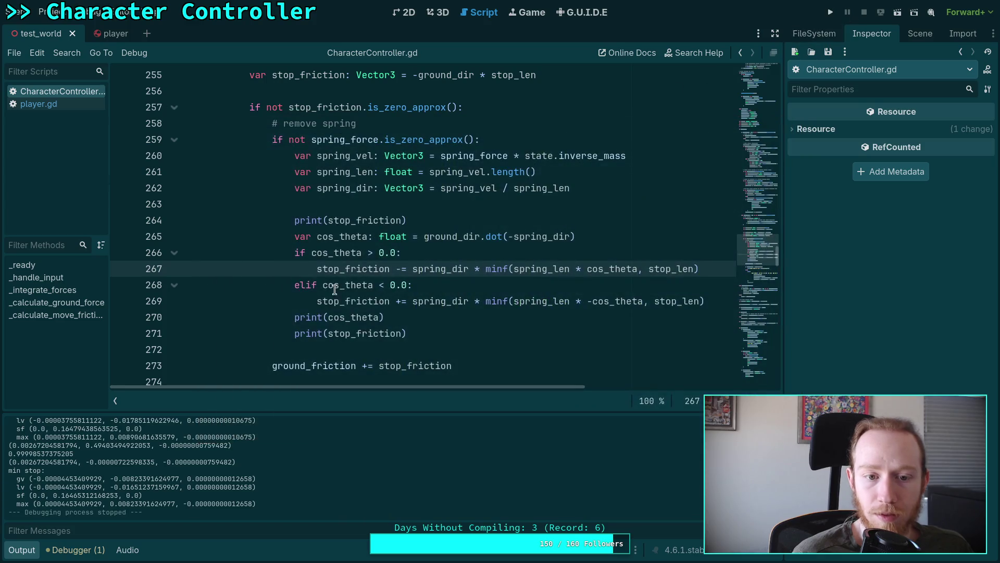
Step: Comment out line 267's stop_friction line again, add pass beneath it, and run the game
text(#)
key(ctrl+z)
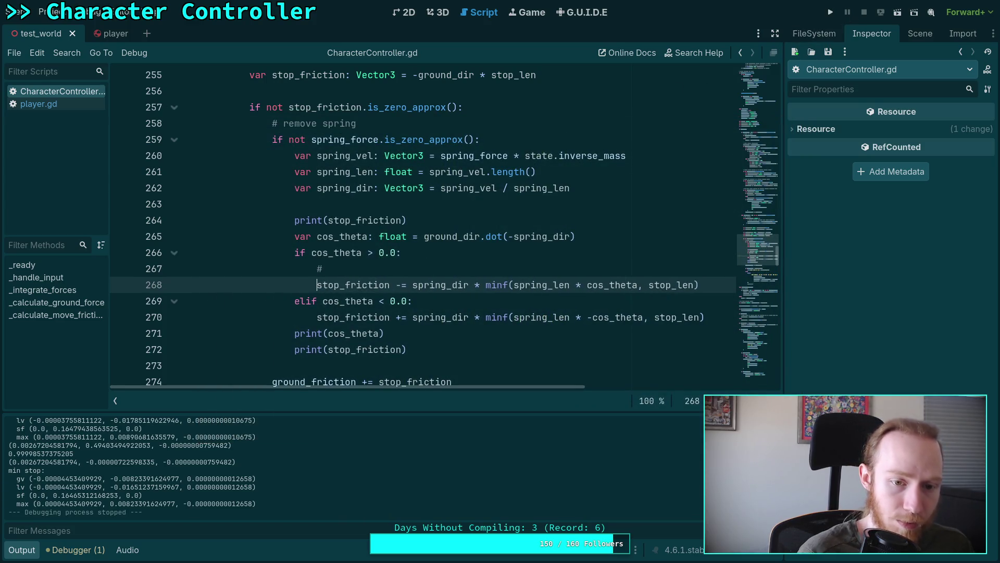
key(ctrl+z)
key(ctrl+y)
key(ctrl+y)
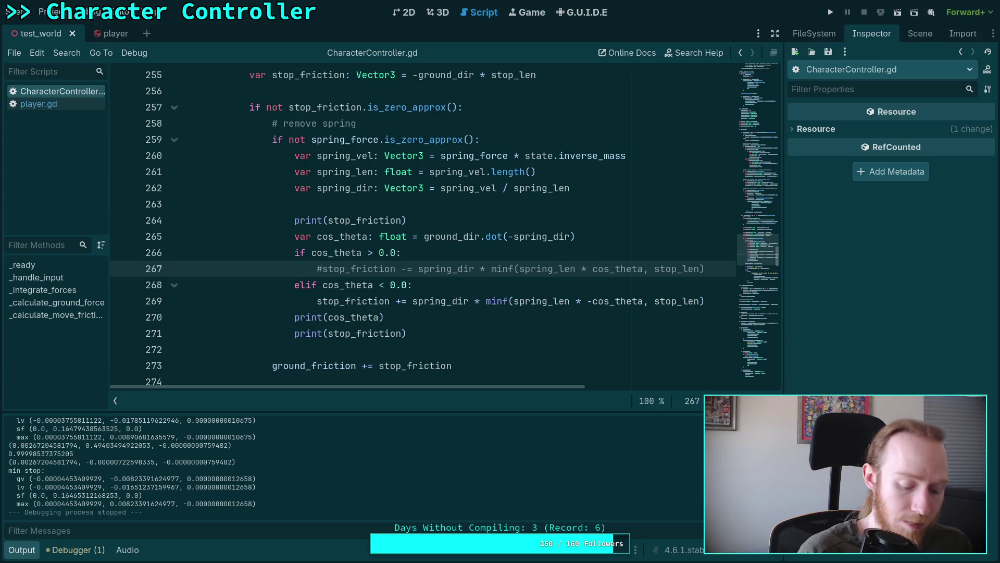
key(Return)
key(BackSpace)
key(BackSpace)
text(poss)
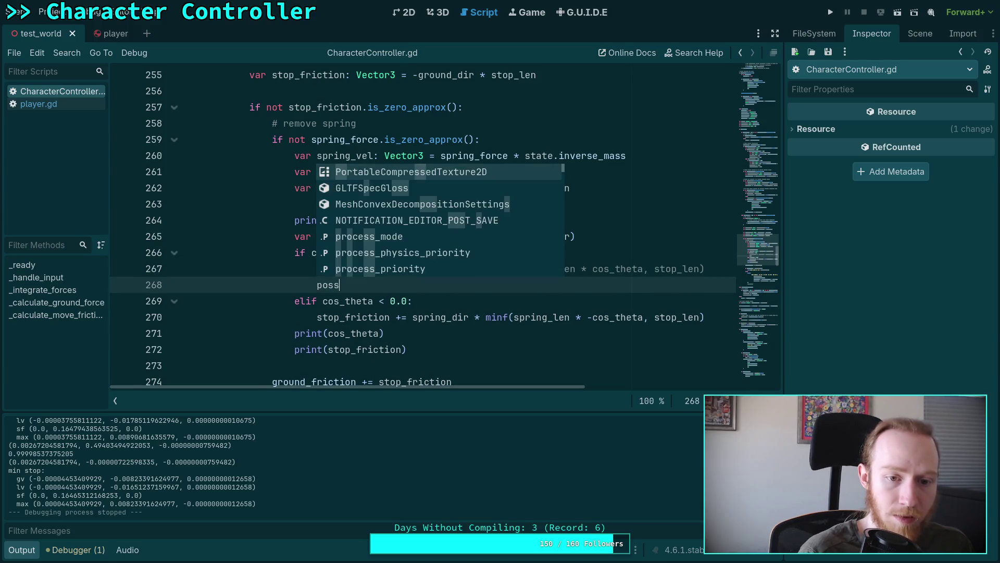
text(ass)
key(Escape)
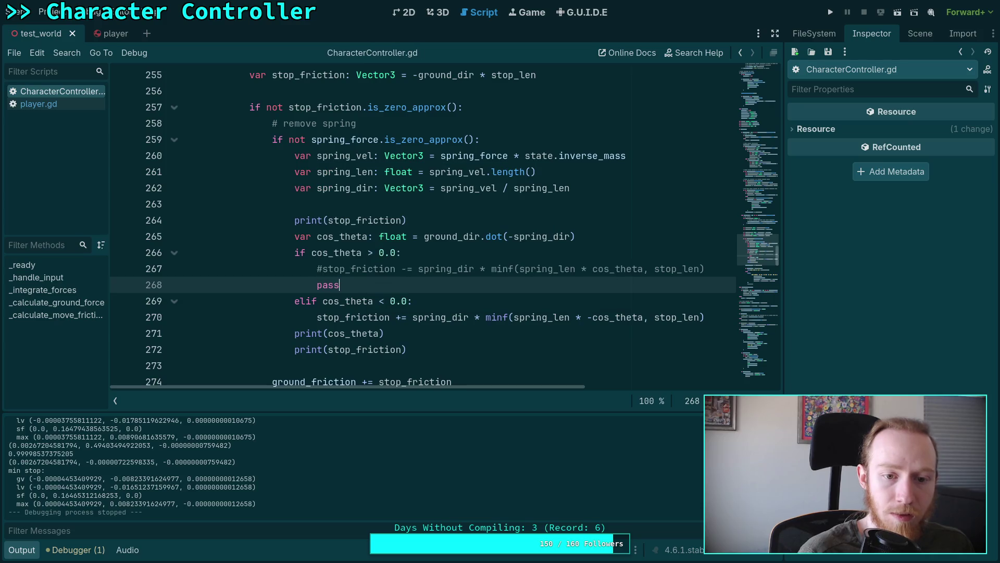
click(831, 12)
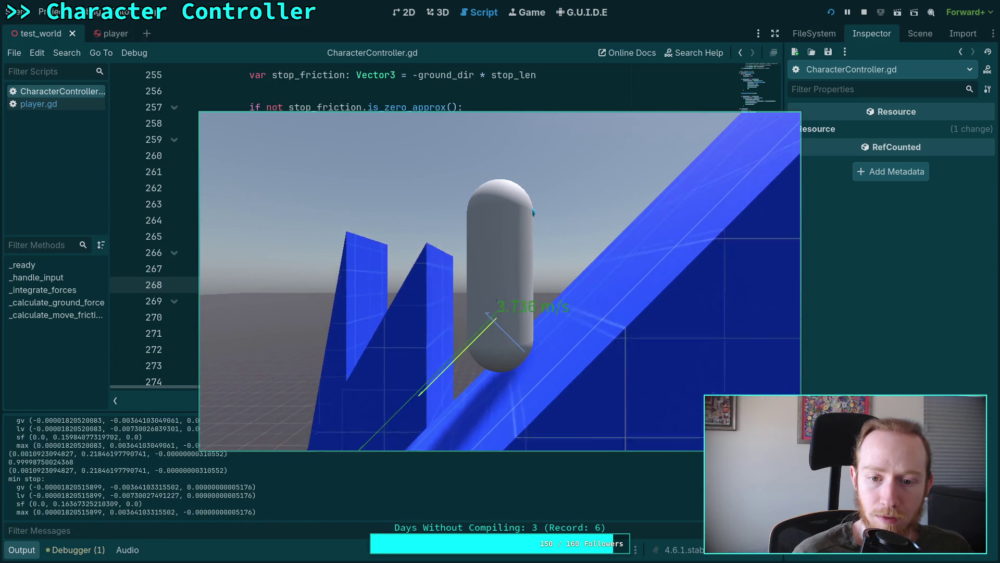
Step: Stop and relaunch the game twice to watch the capsule on the slope, then stop it
click(864, 12)
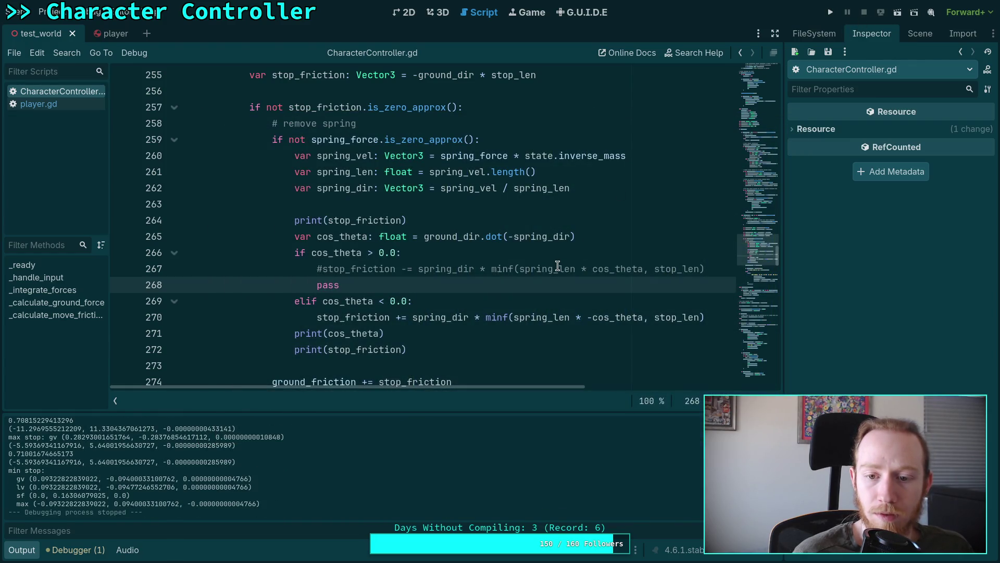
click(832, 13)
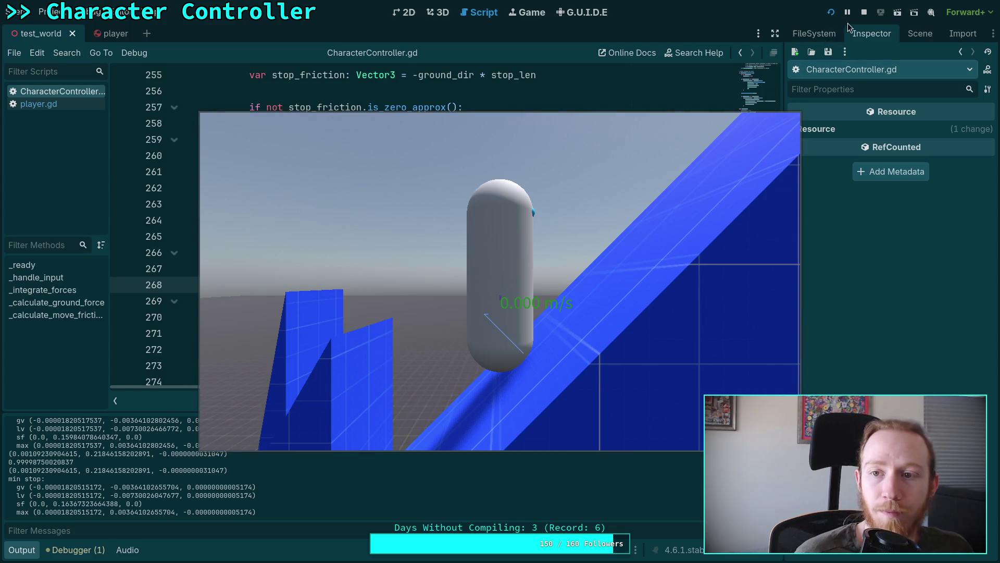
click(864, 12)
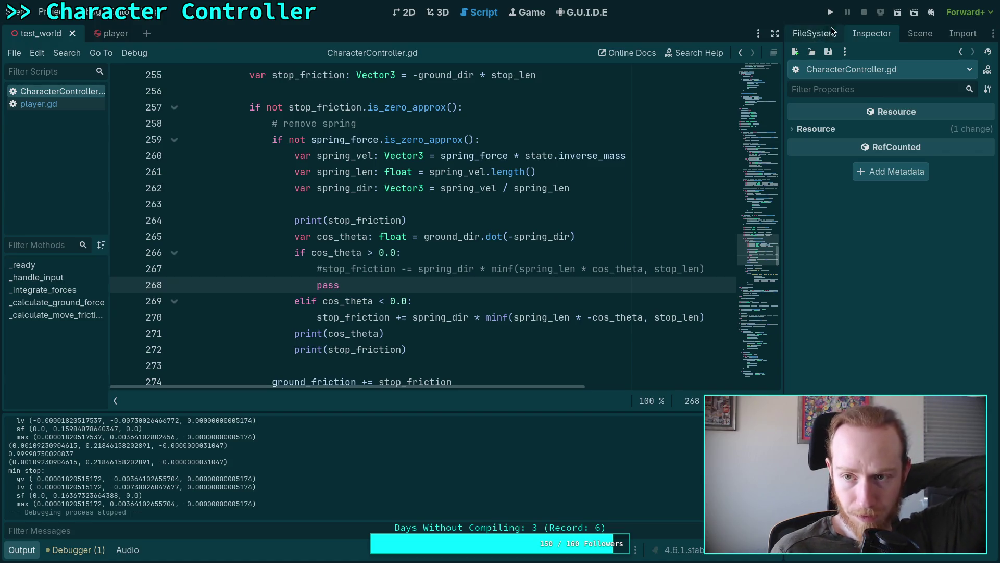
click(831, 13)
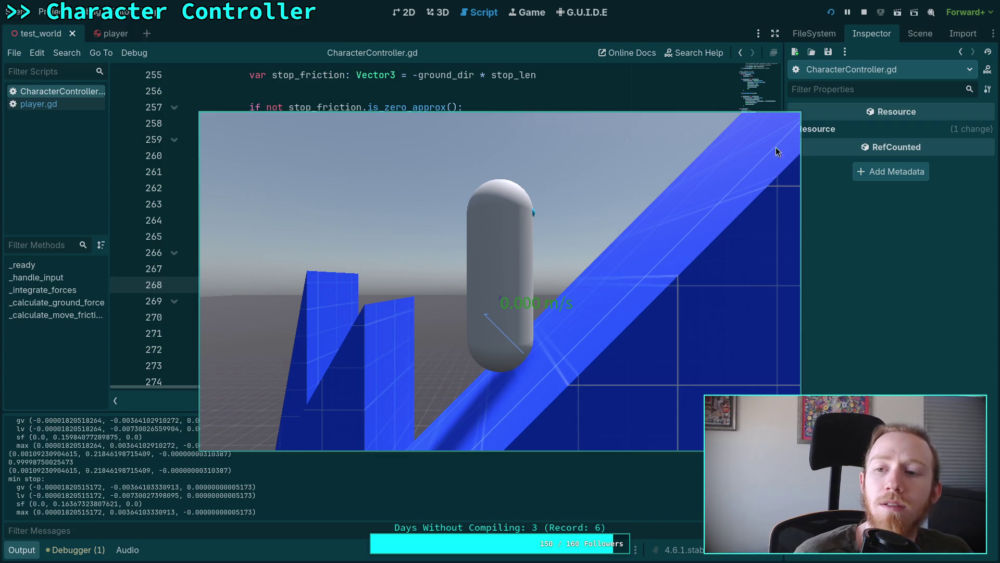
key(F8)
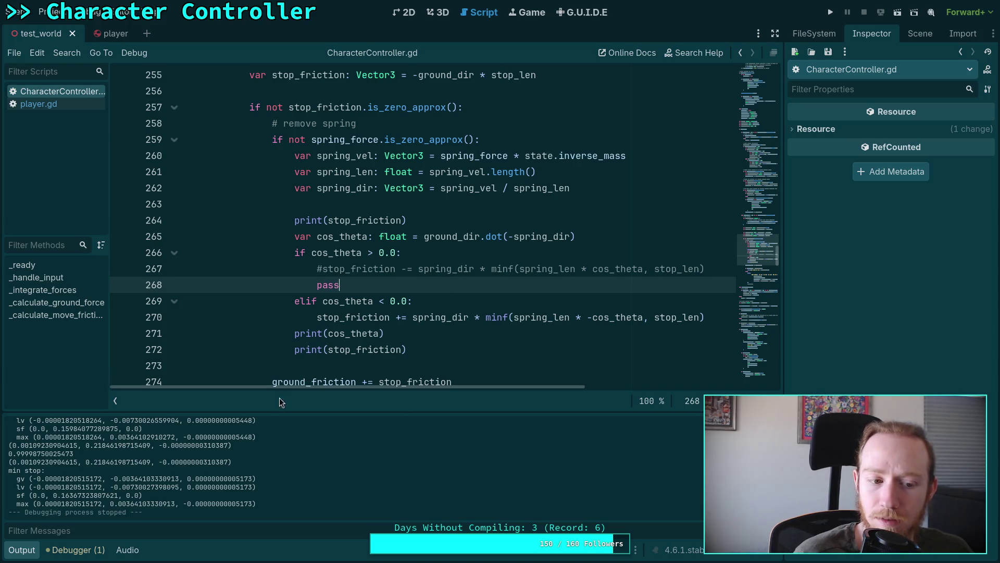
Step: Scroll through the logged friction values in Output, then relaunch the game
scroll(324, 475, up, 8)
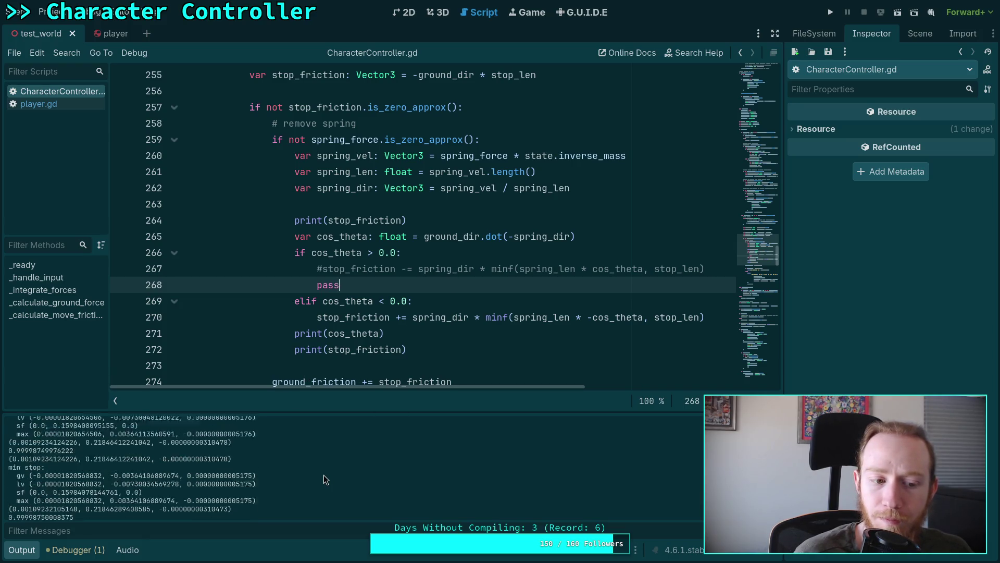
scroll(324, 475, down, 5)
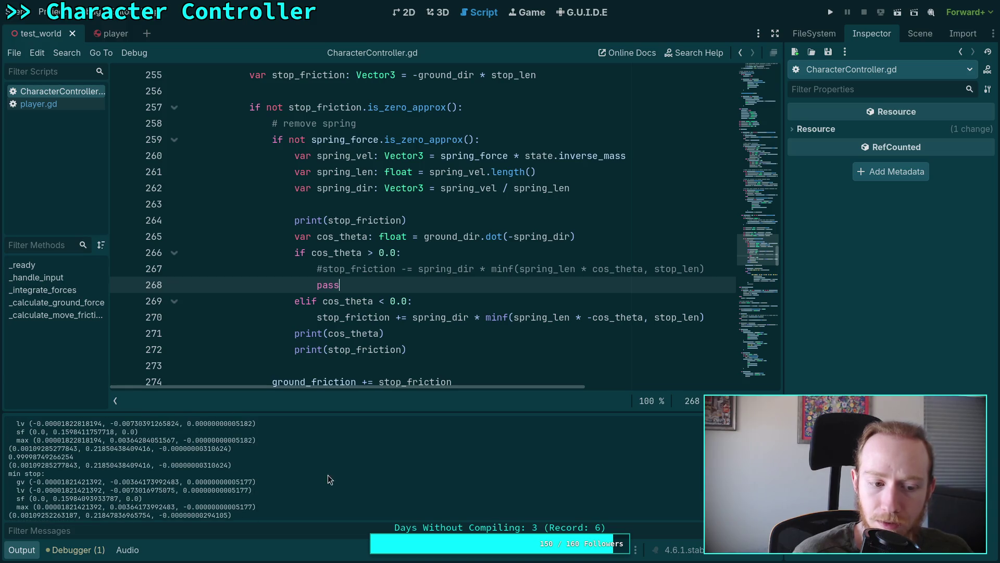
scroll(324, 474, up, 6)
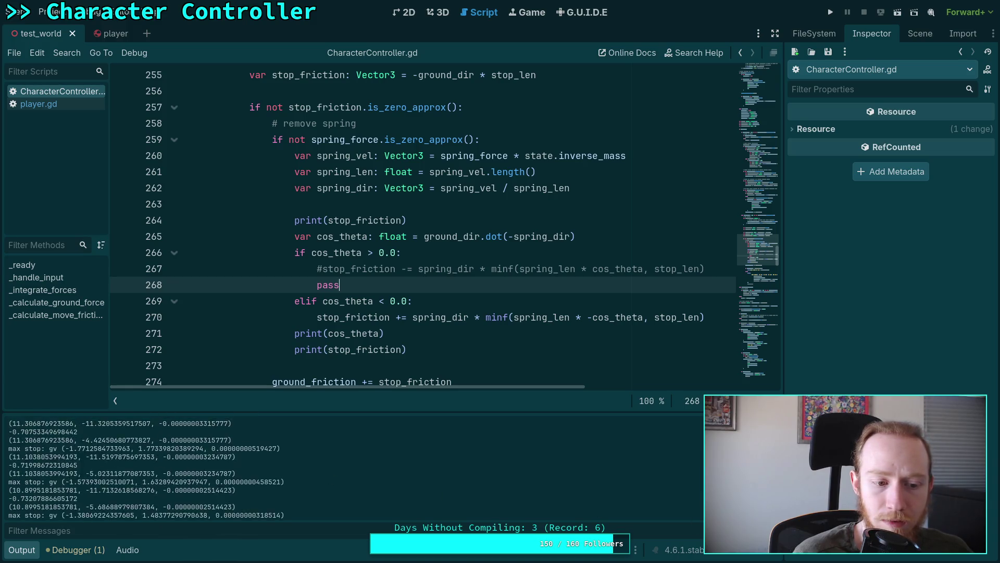
key(F5)
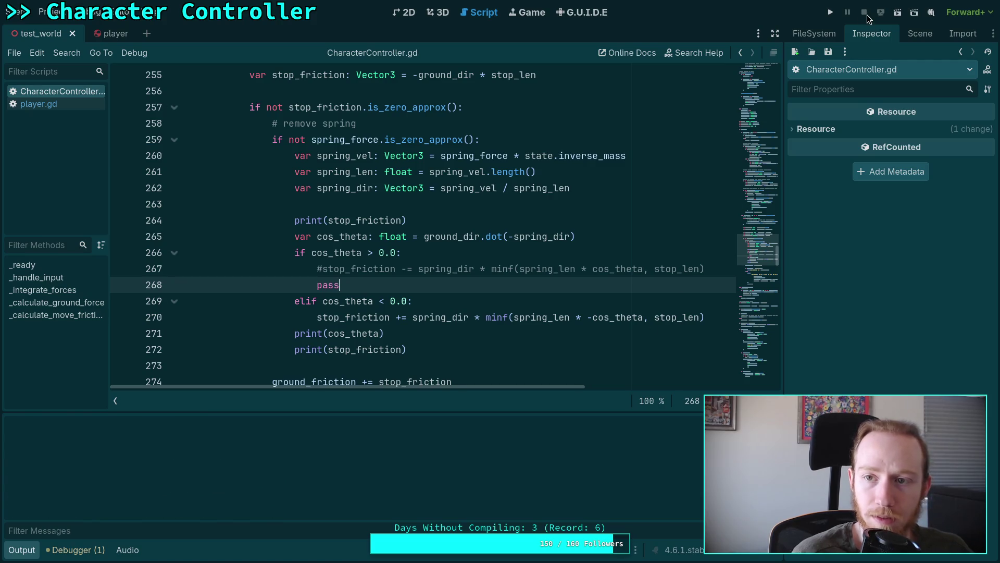
click(833, 16)
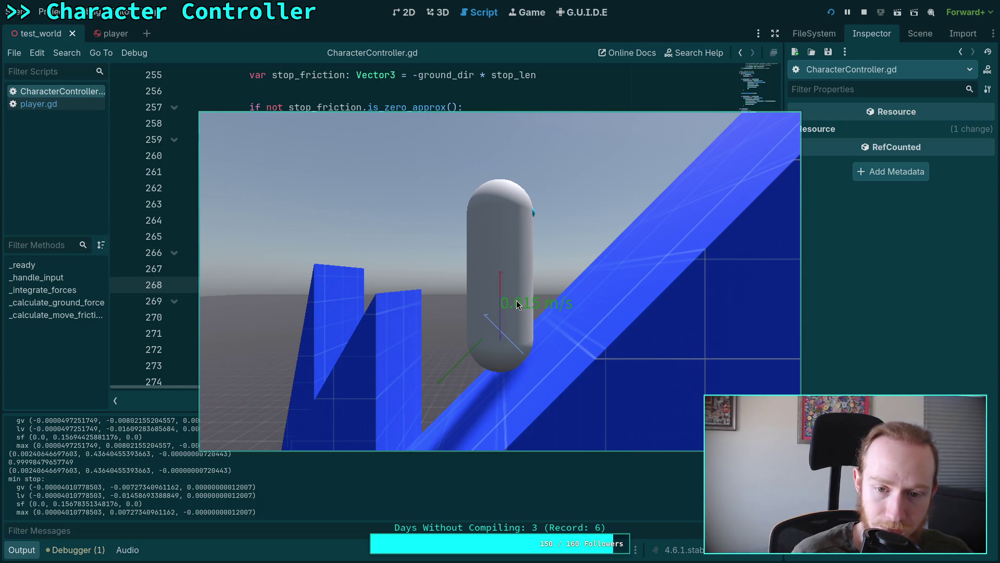
Step: Stop the game and change line 265 to cos_theta = ground_dir.dot(spring_dir)
click(865, 19)
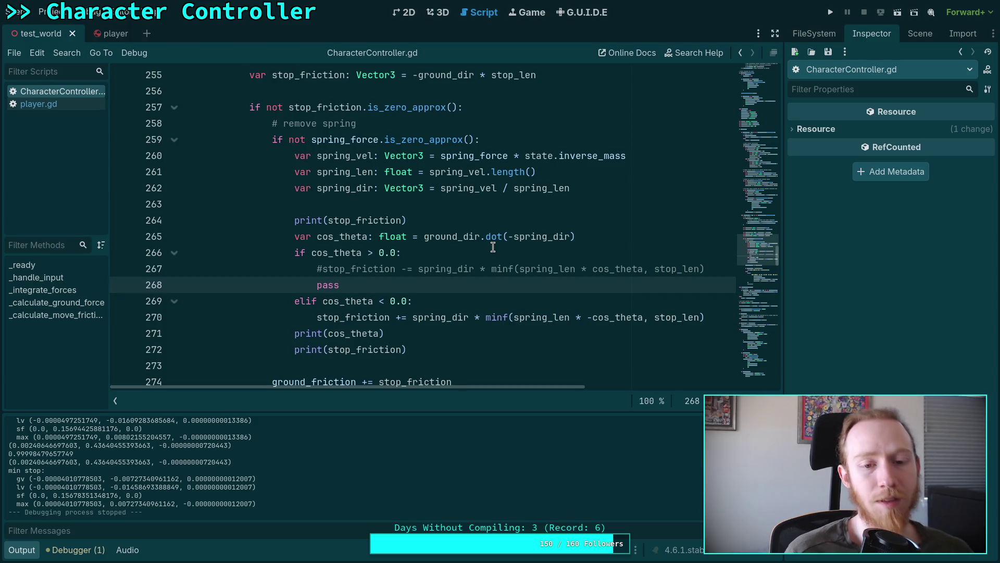
click(512, 237)
key(BackSpace)
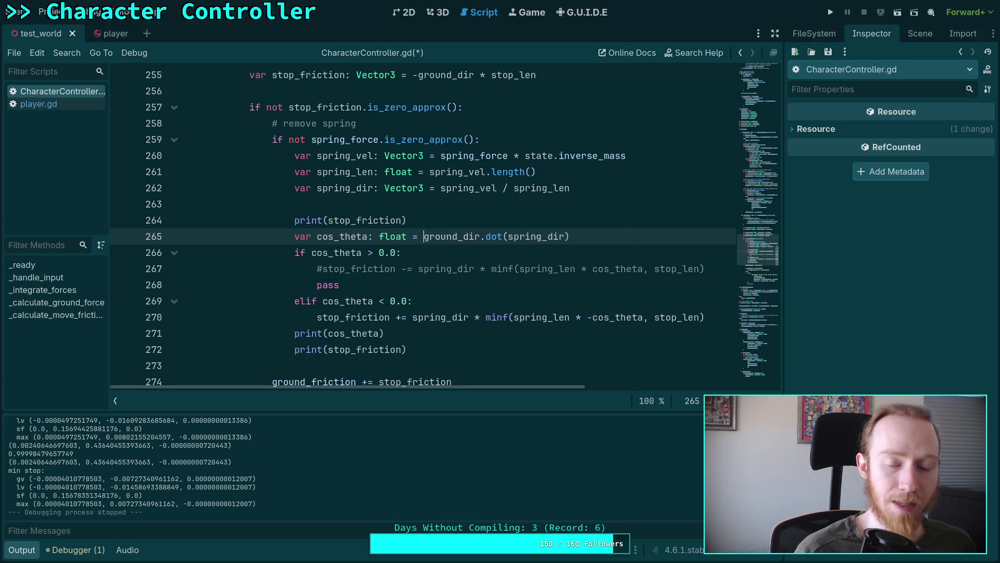
text(-)
key(ctrl+s)
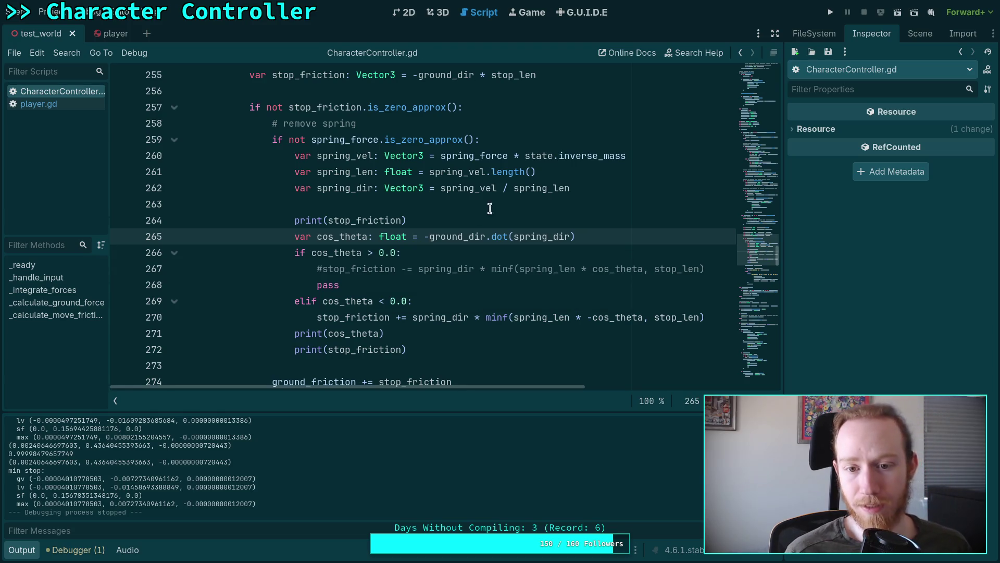
key(BackSpace)
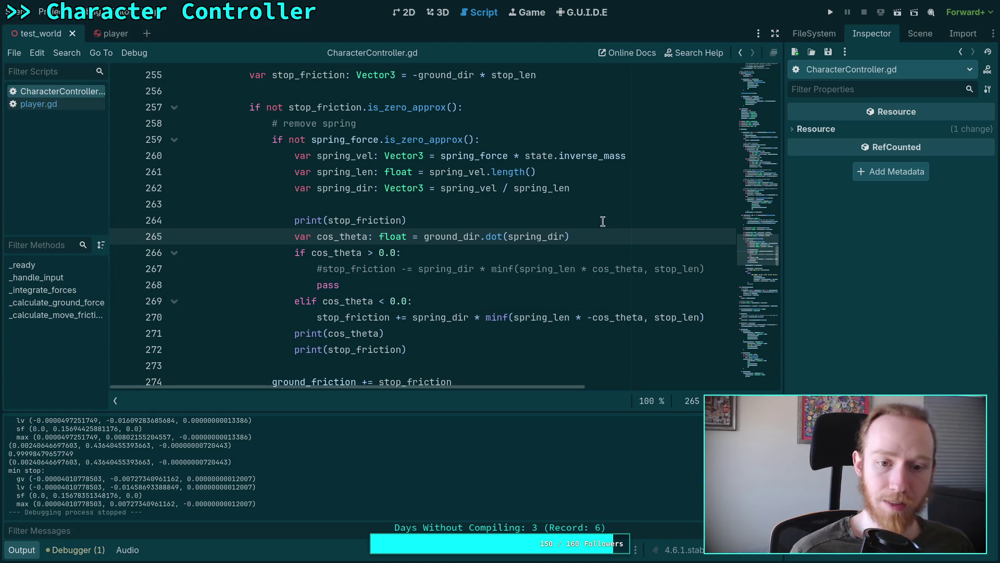
Step: Swap the > and < comparisons on lines 266 and 269, save, and test-run the game
double_click(369, 253)
text(<)
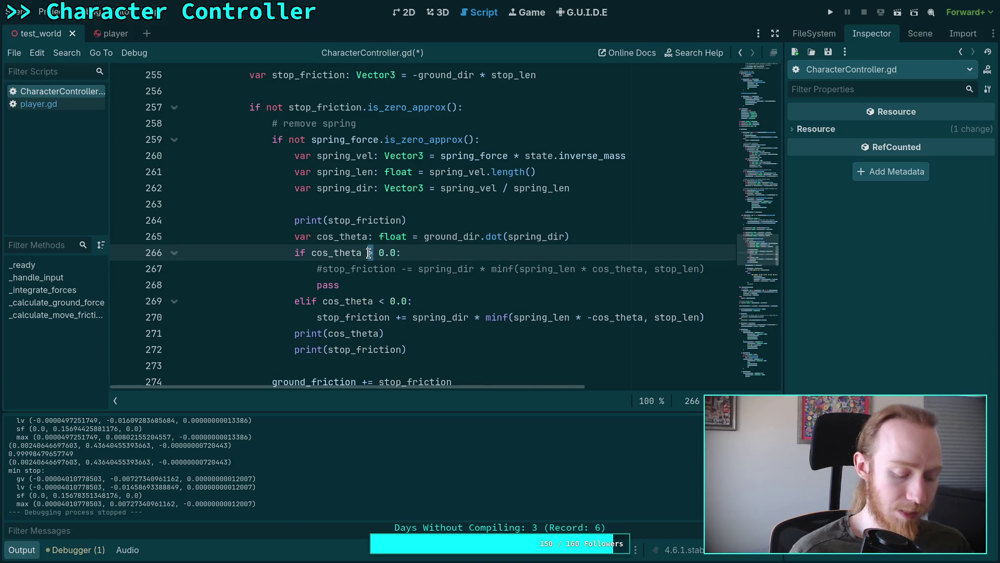
text(<)
double_click(381, 301)
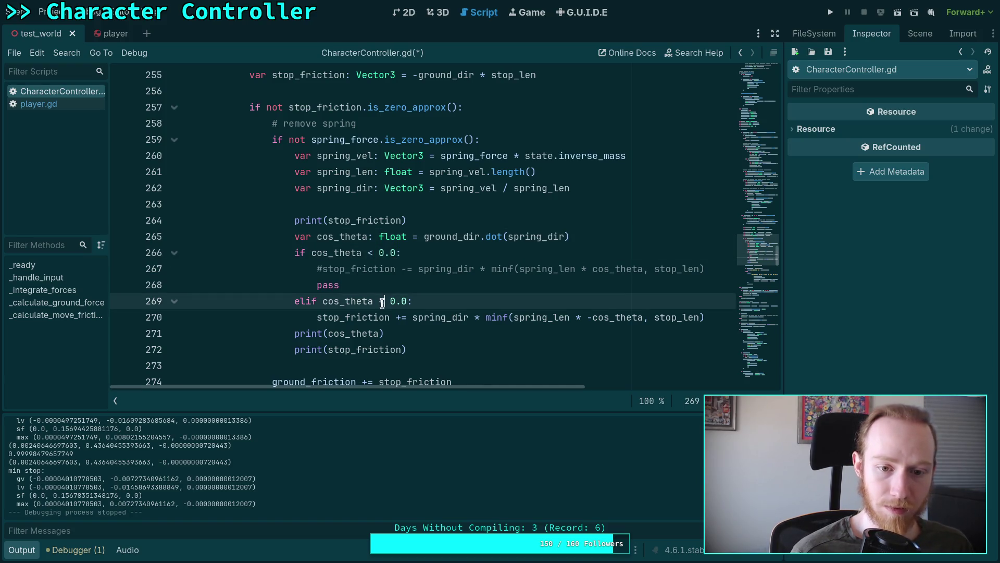
text(>)
key(ctrl+minus)
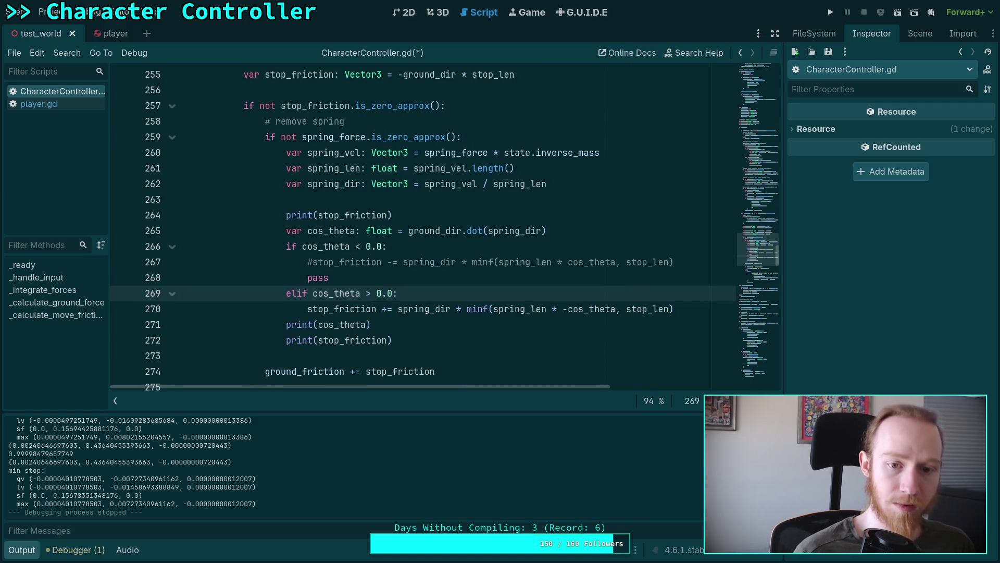
key(ctrl+equal)
key(ctrl+s)
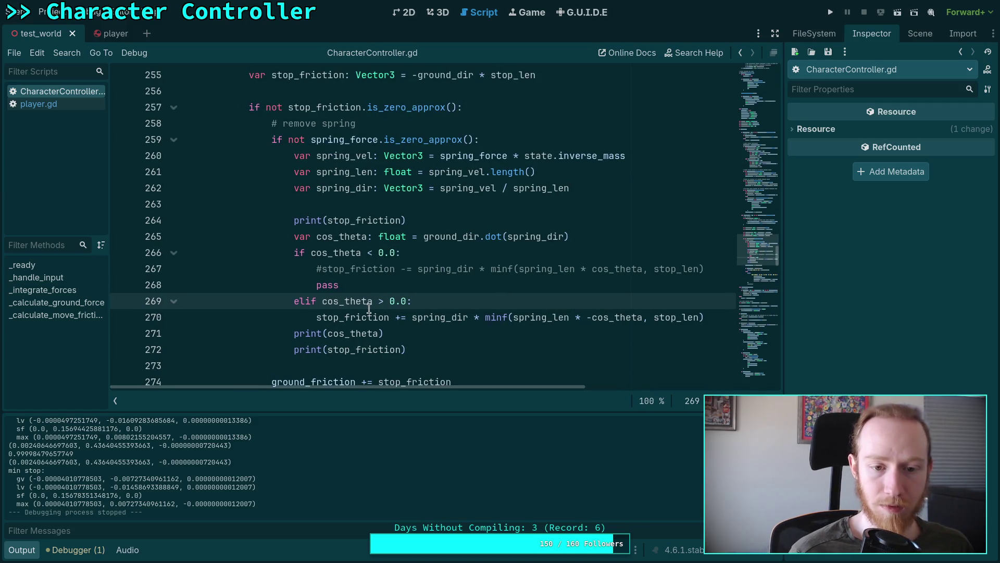
click(323, 270)
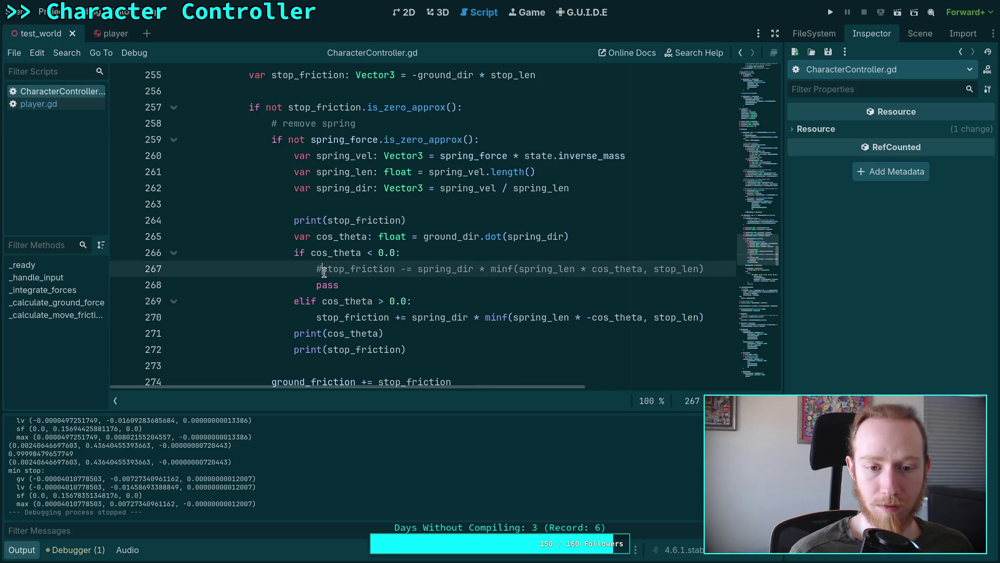
click(830, 13)
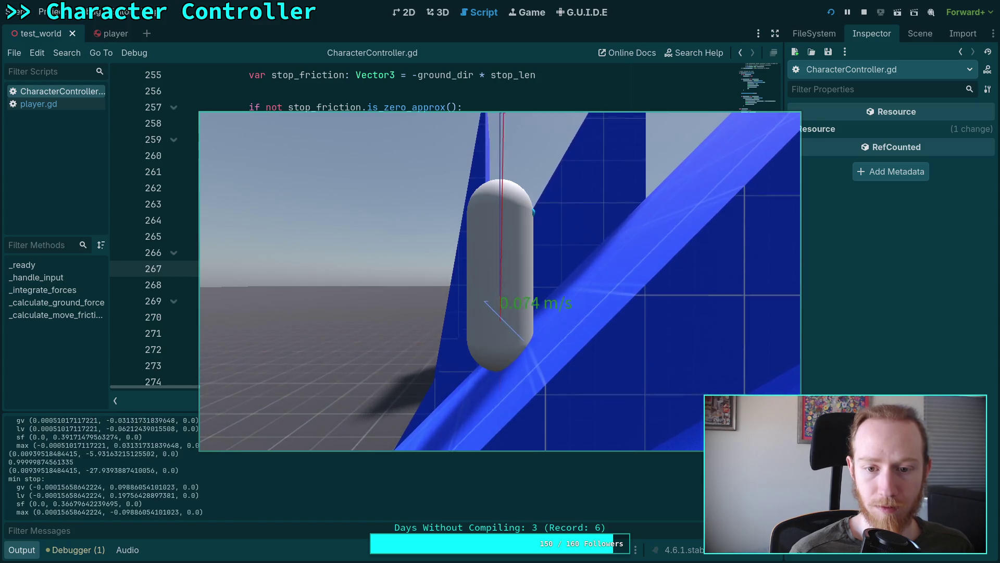
click(862, 15)
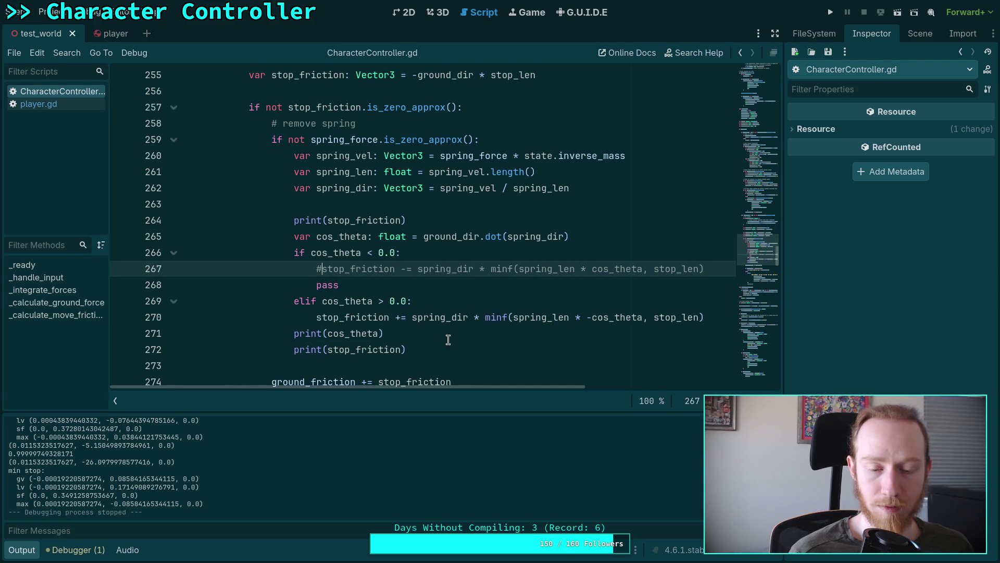
Step: Comment out line 270's stop_friction line with pass below, save, and test-run the game
click(320, 317)
text(#)
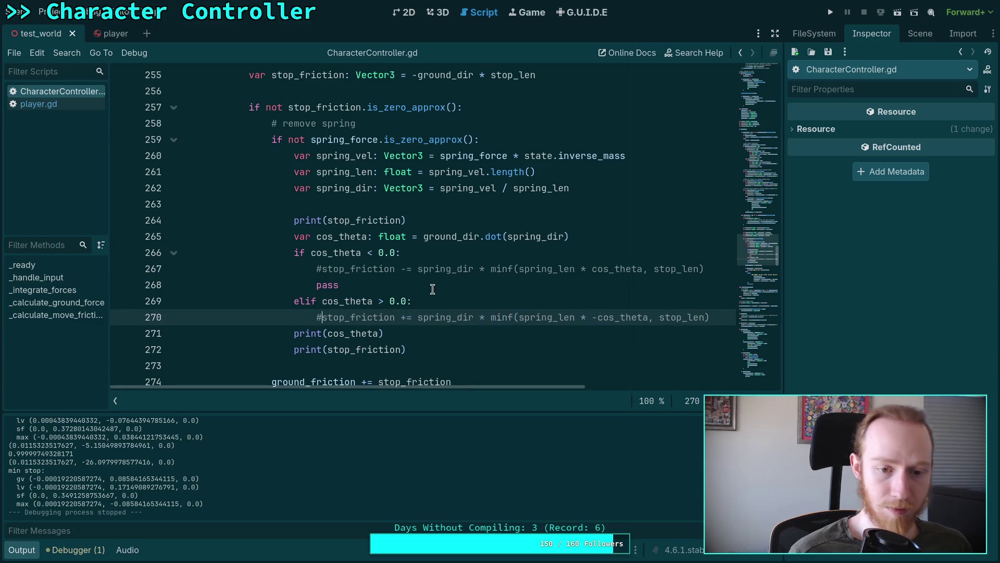
key(End)
key(Return)
text(p)
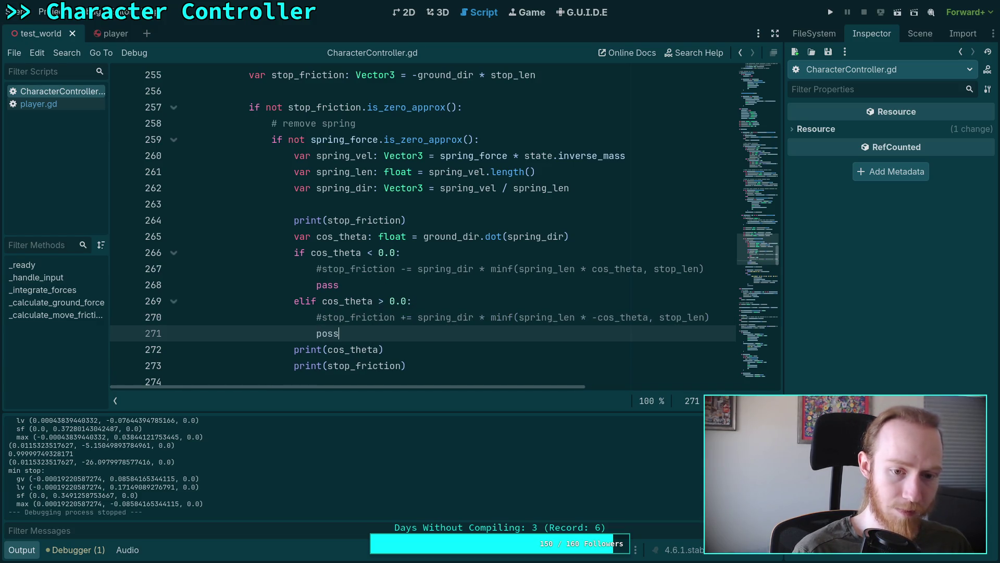
key(BackSpace)
key(BackSpace)
key(BackSpace)
text(ass)
key(ctrl+s)
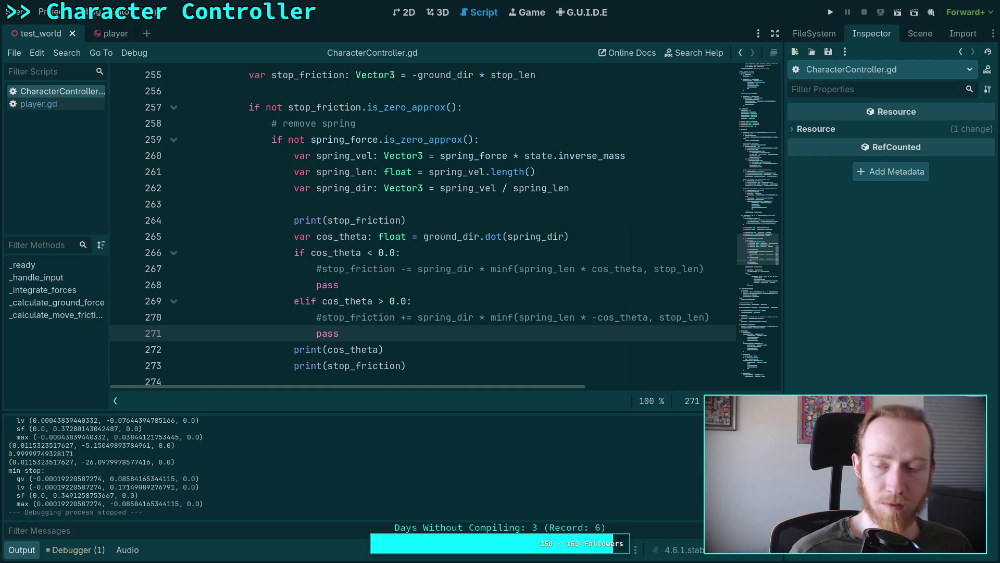
key(F5)
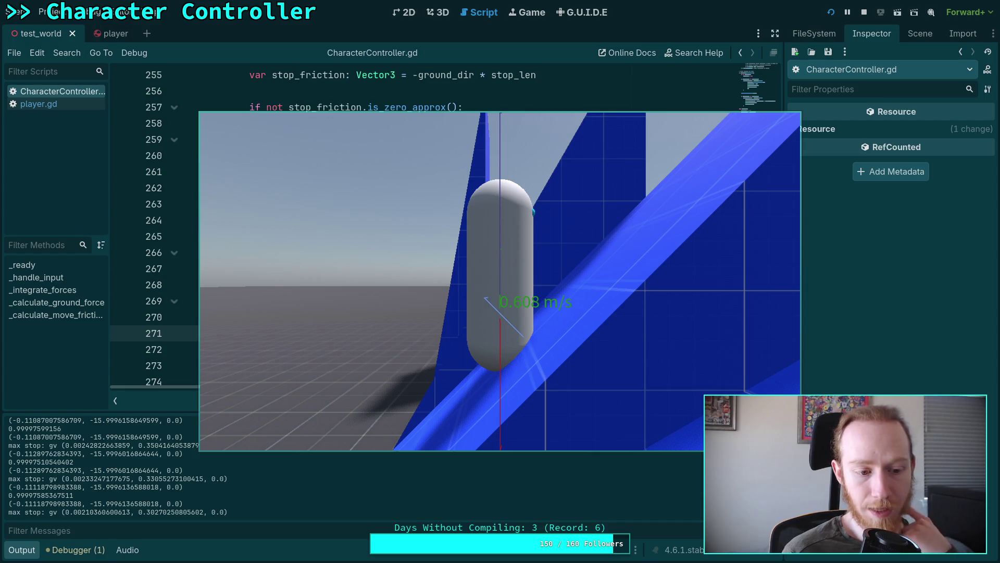
click(515, 280)
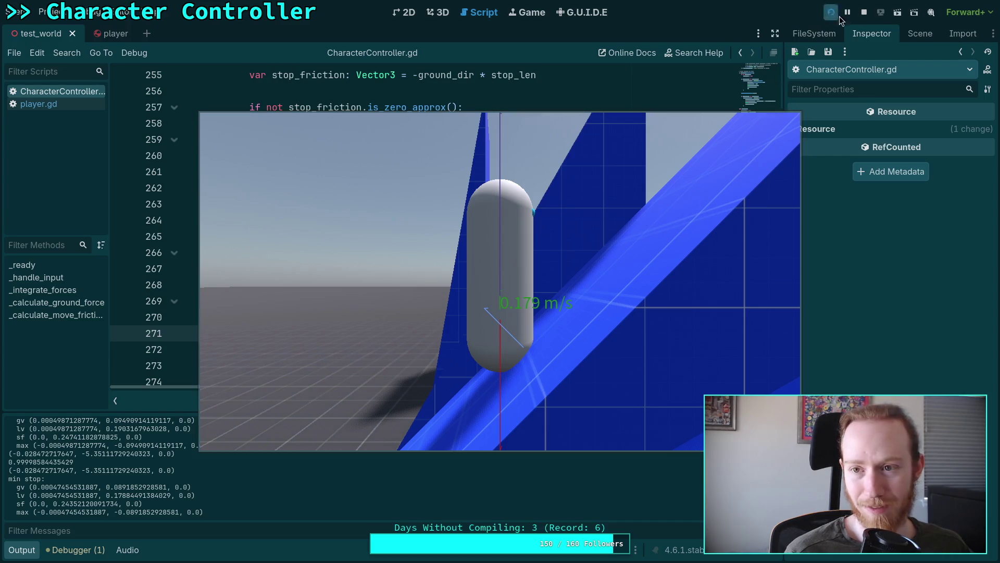
click(864, 12)
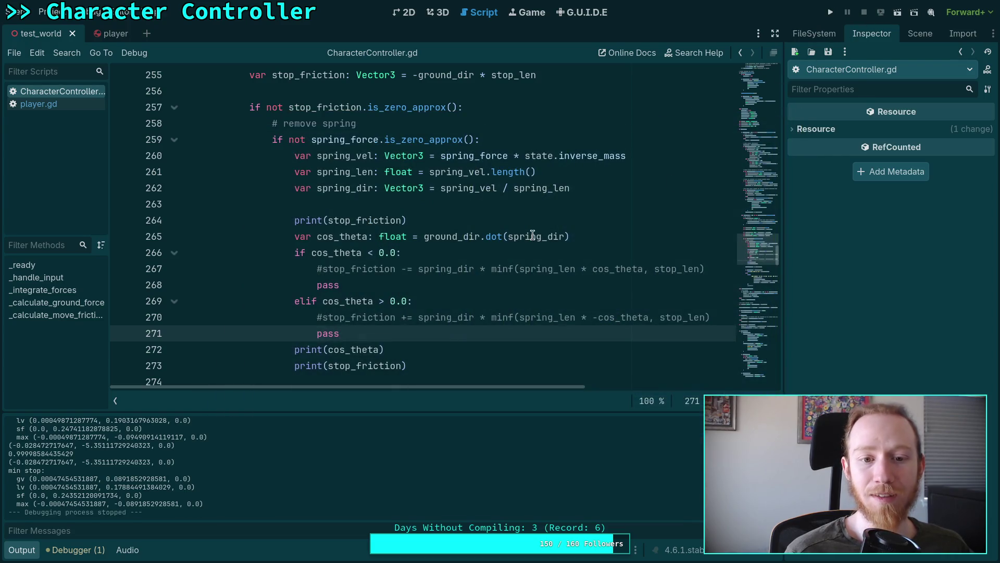
click(426, 237)
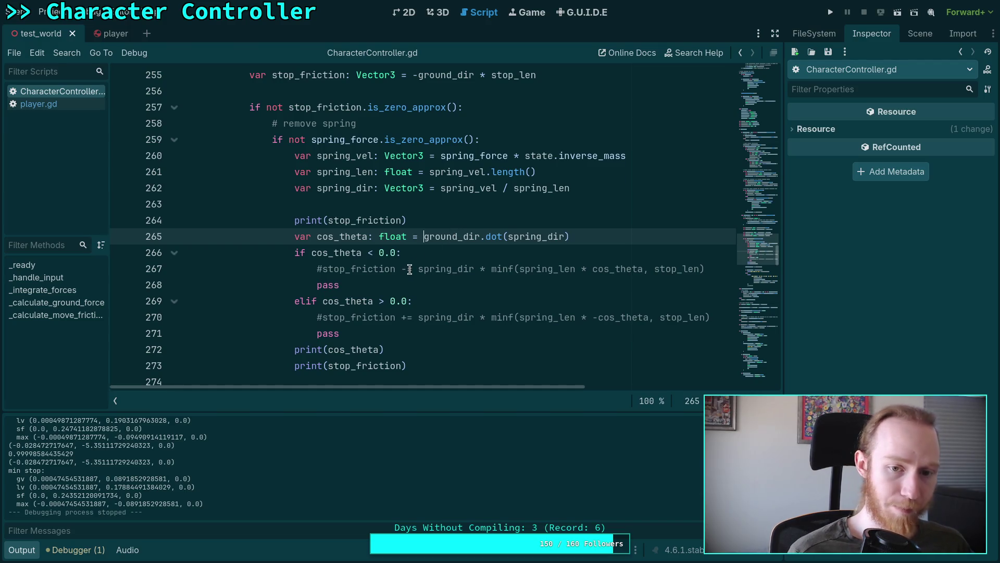
Step: Make line 265 read -(ground_dir.dot(spring_dir)), save, and test-run the capsule on the slope
text(-()
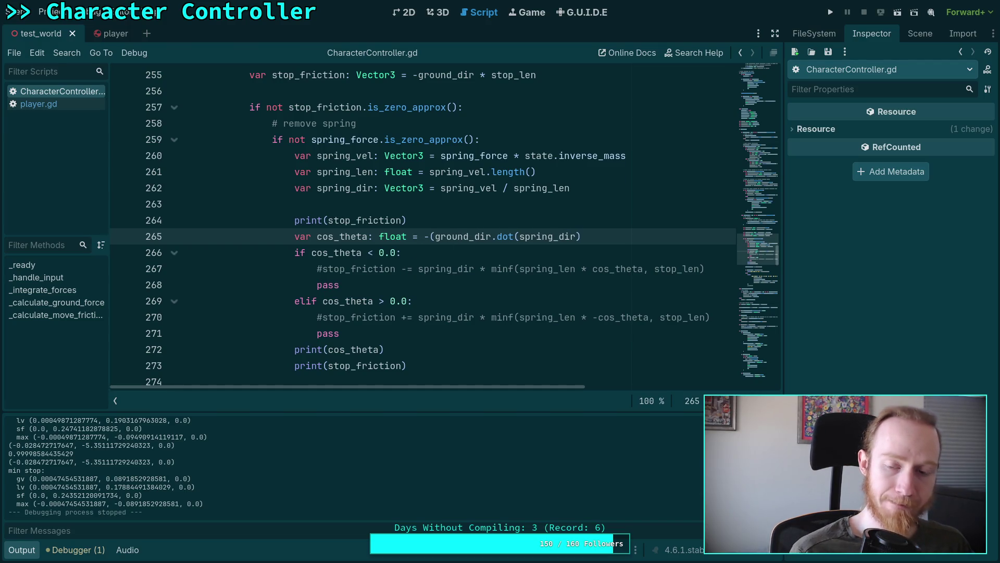
click(629, 232)
text())
key(ctrl+s)
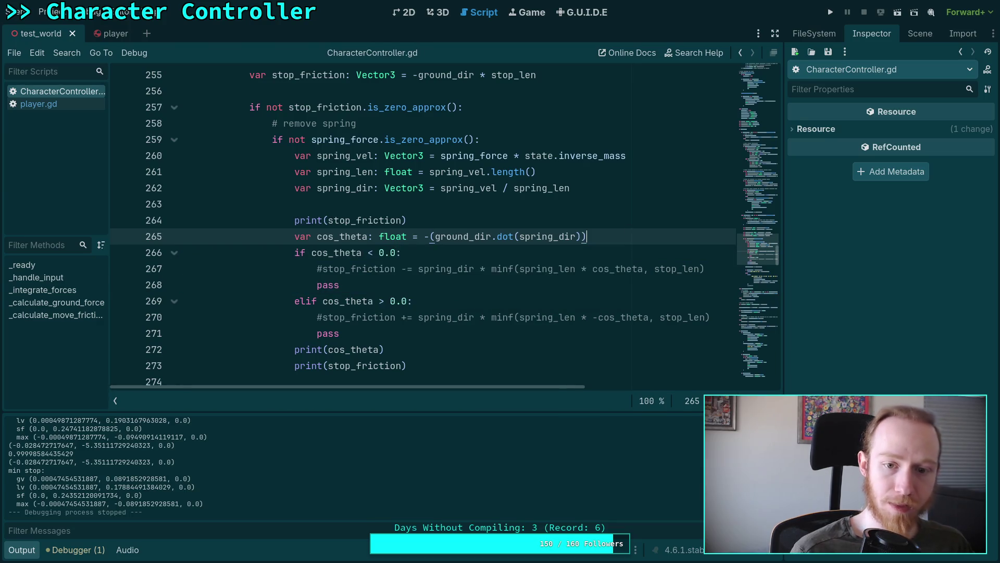
click(831, 15)
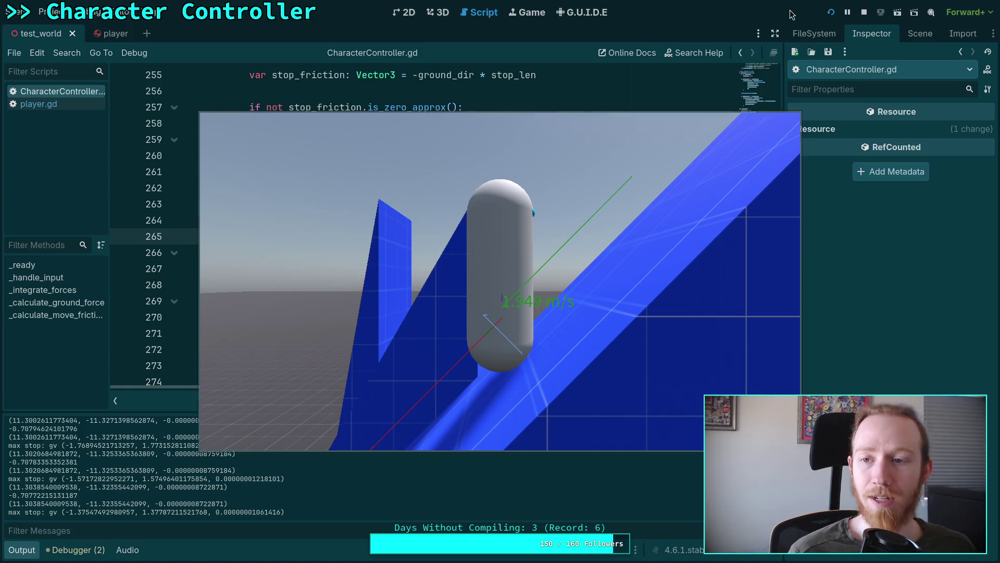
click(865, 12)
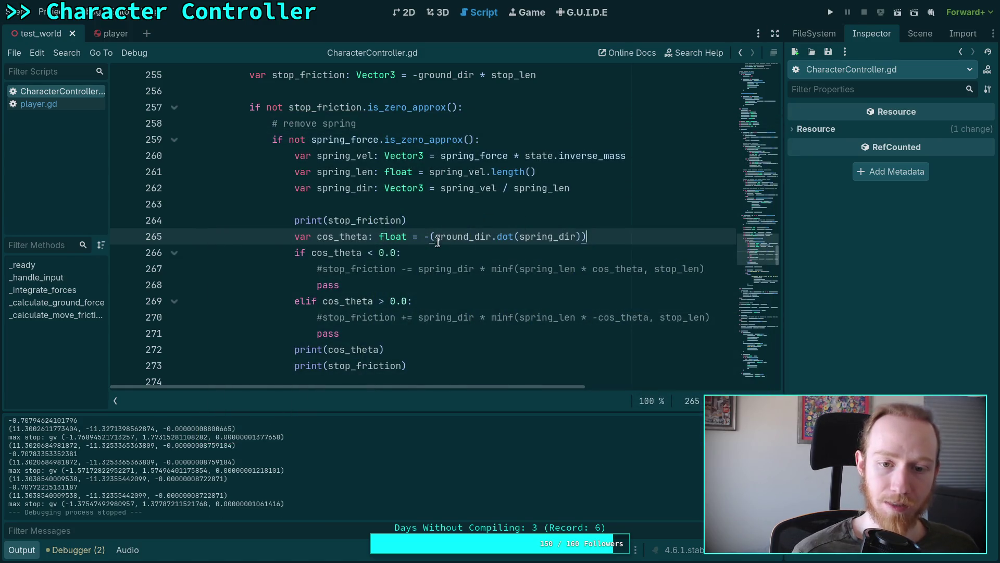
Step: Remove the outer -( ) negation on line 265 and put a minus before ground_dir
key(BackSpace)
click(435, 236)
key(BackSpace)
key(BackSpace)
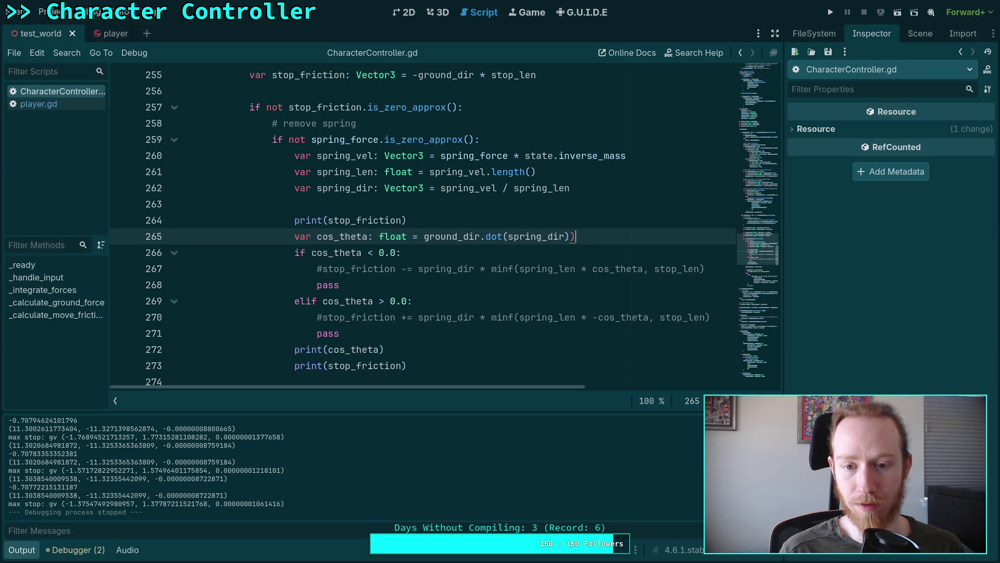
double_click(461, 237)
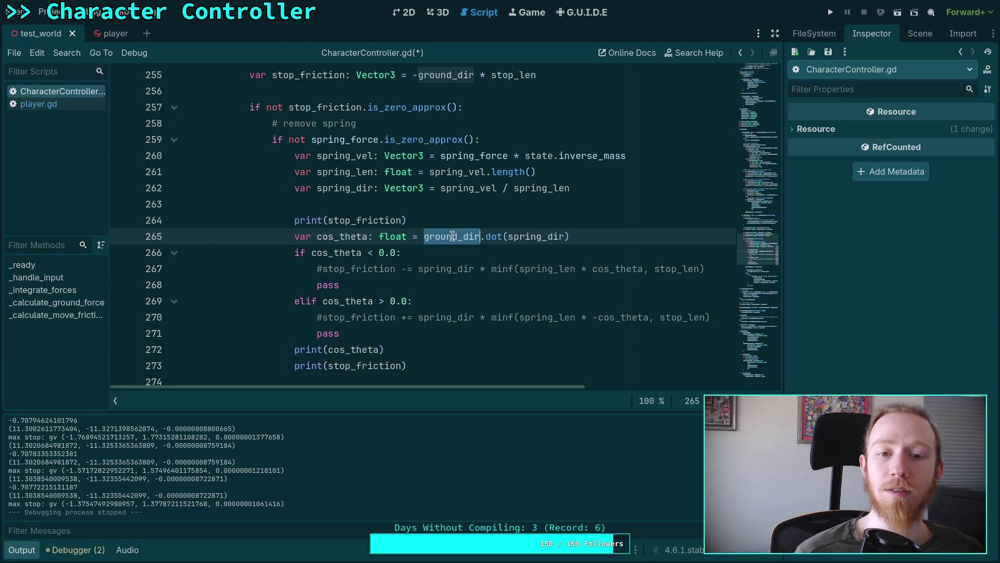
click(425, 237)
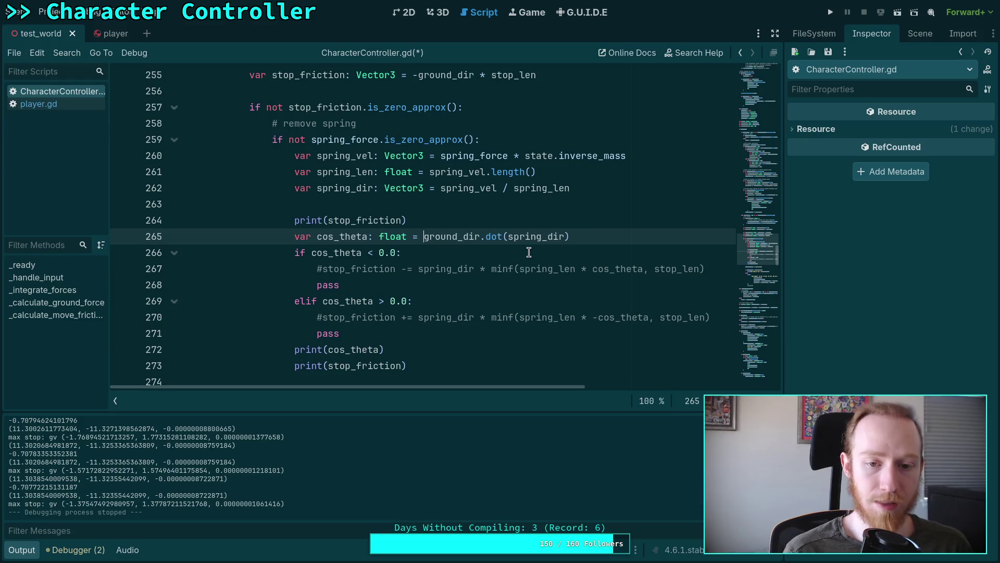
text(-)
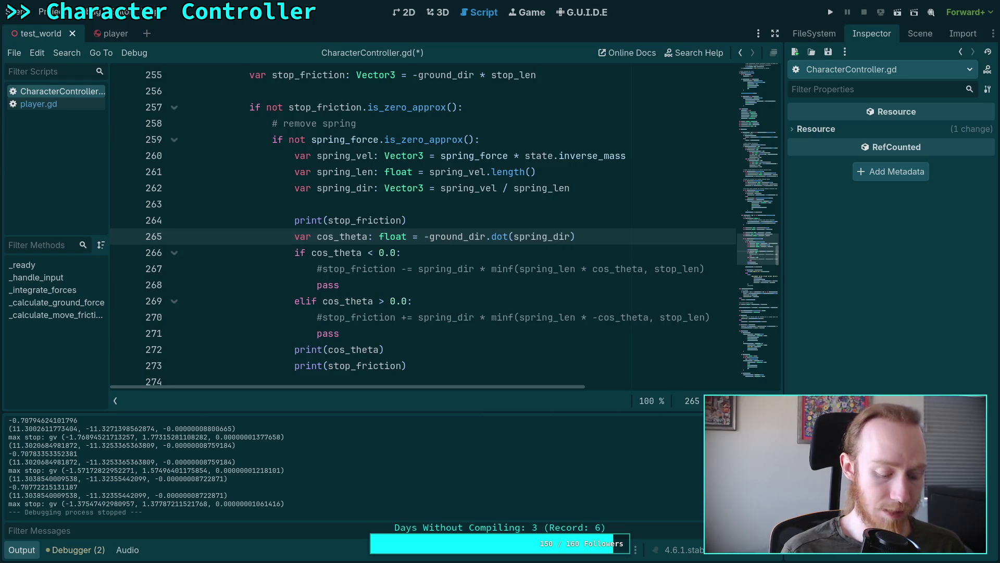
Step: Wrap it so line 265 reads (-ground_dir).dot(spring_dir), save, and launch the game
key(Left)
text(()
key(Delete)
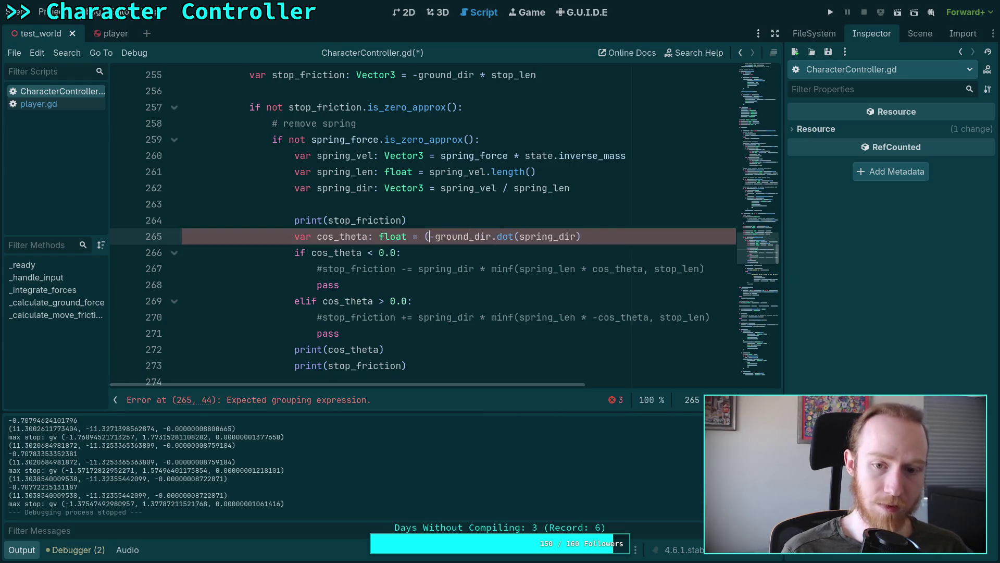
click(494, 236)
text())
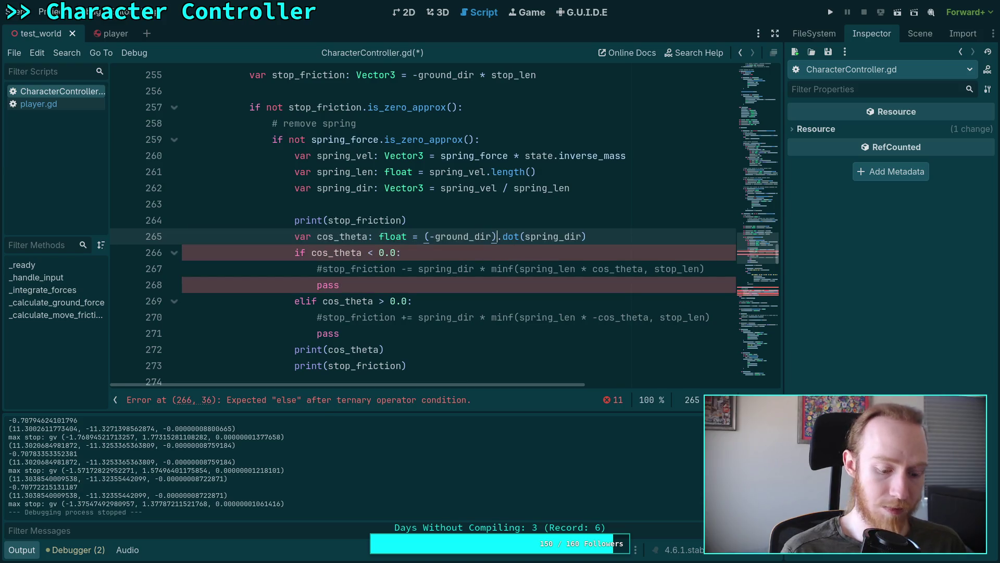
key(ctrl+s)
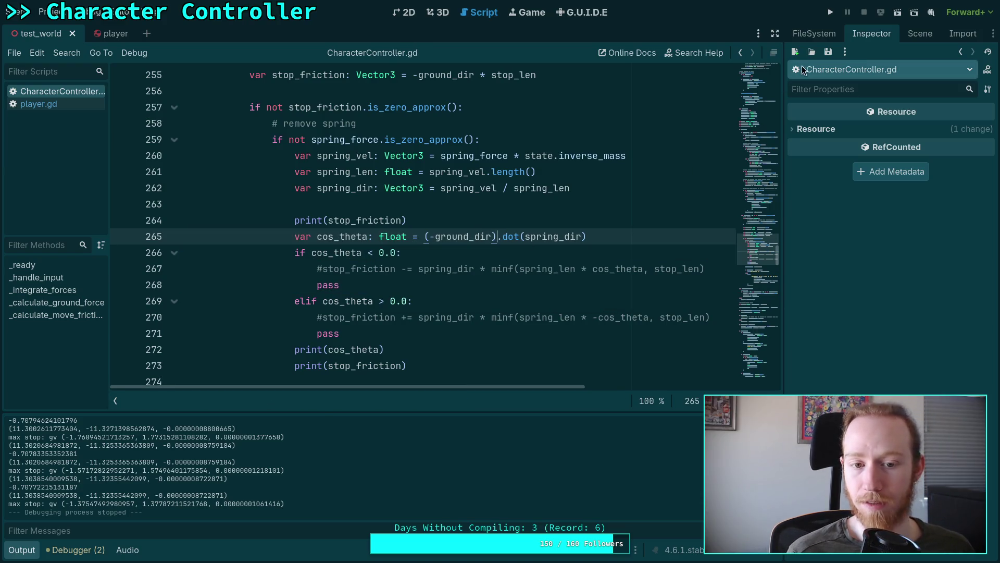
click(830, 12)
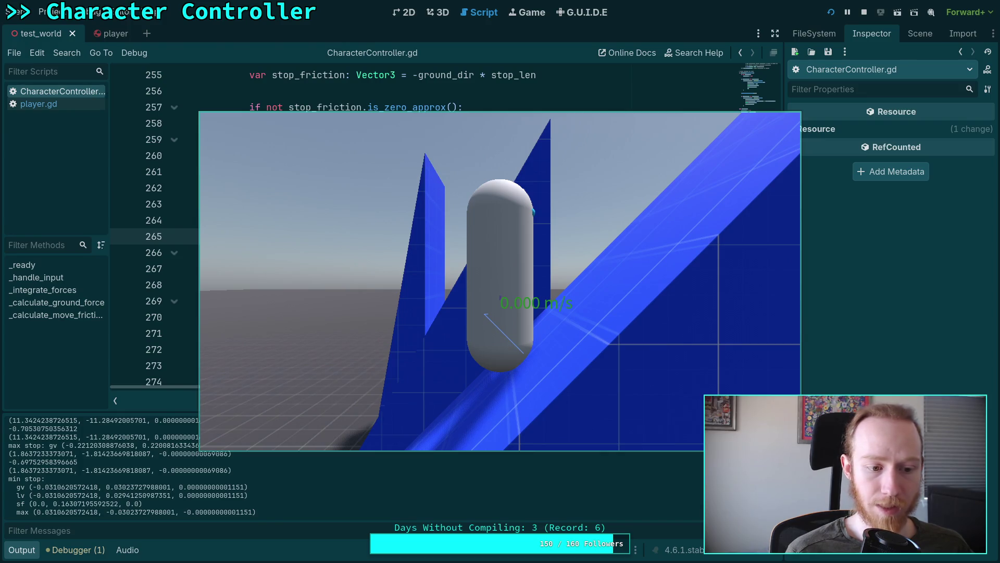
Step: Drive the capsule along the blue slope with W twice, then stop the game
key(w)
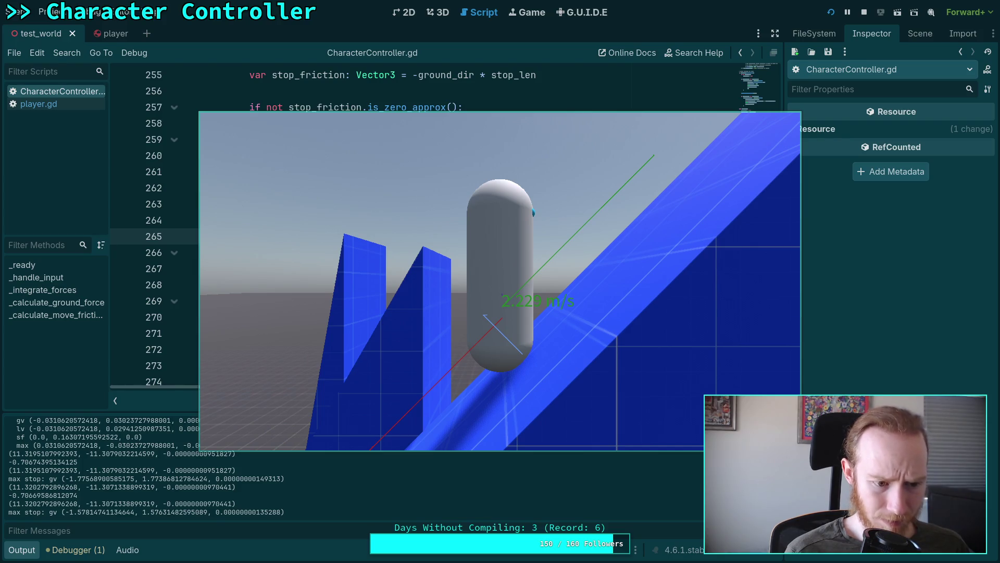
key(w)
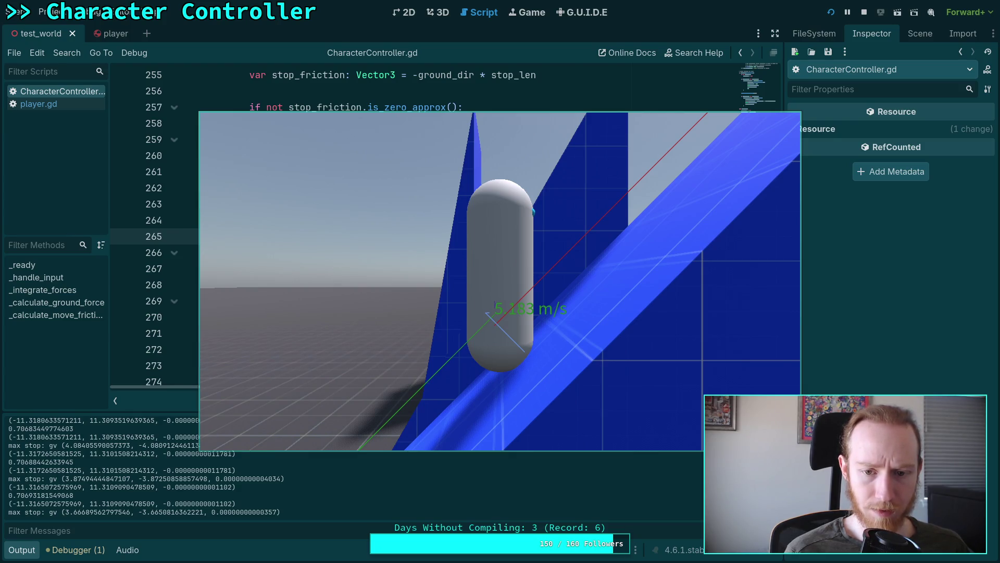
click(865, 12)
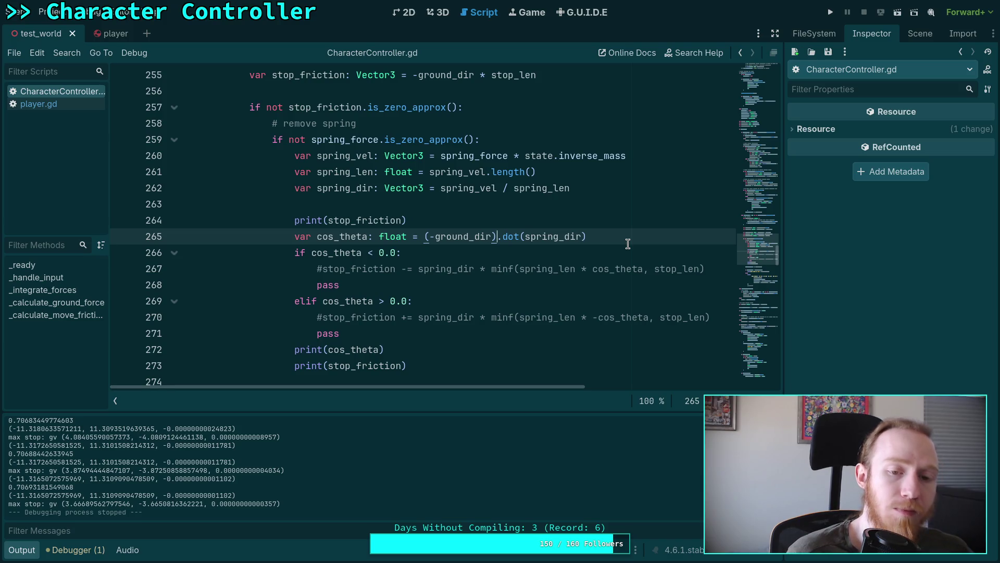
Step: Swap the cos_theta comparisons, making line 266 use > and the elif use <
double_click(370, 253)
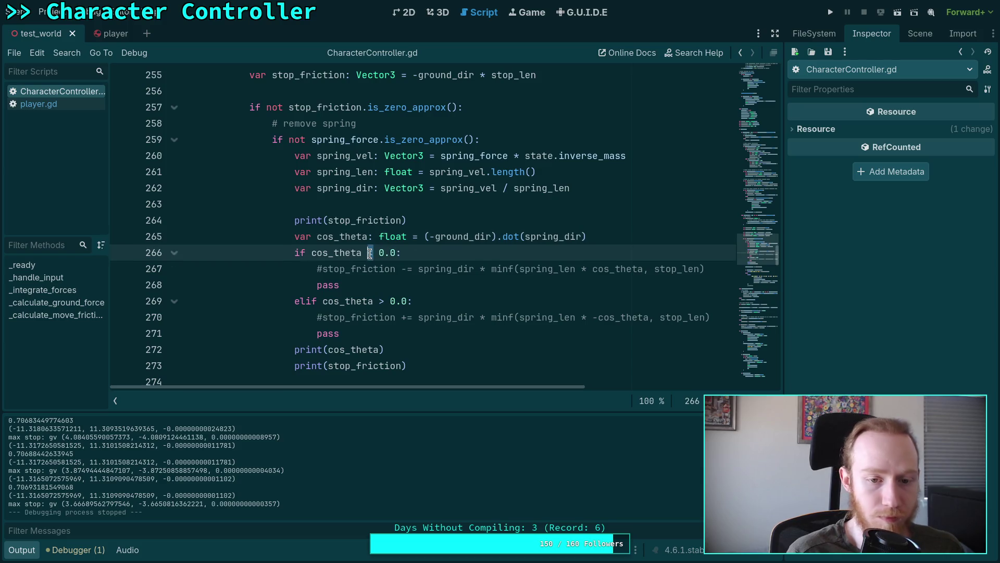
text(>)
double_click(384, 301)
text(<)
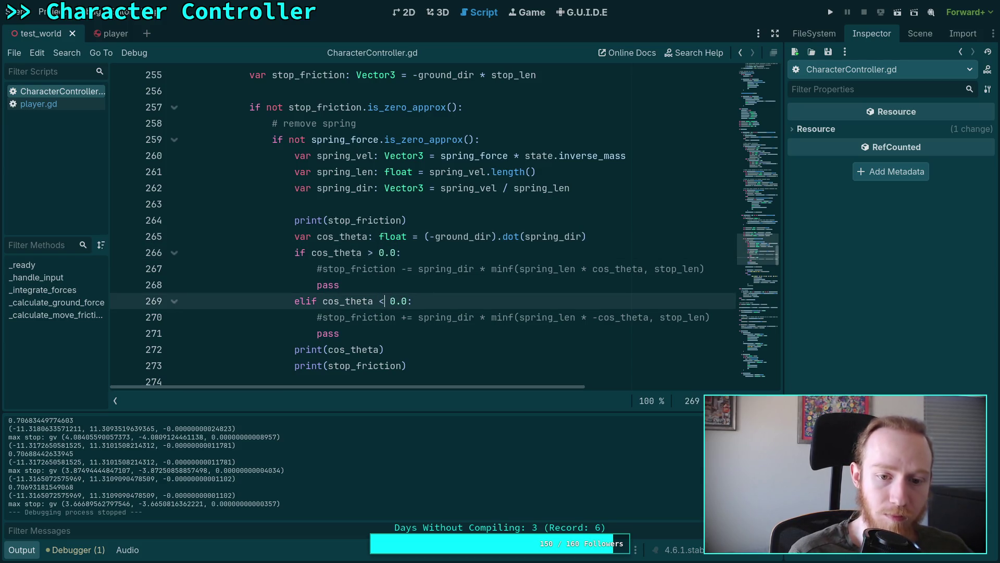
Step: Add print('aligned!') in the if branch and print('opposing!') in the elif branch
click(440, 252)
key(Return)
text(pr)
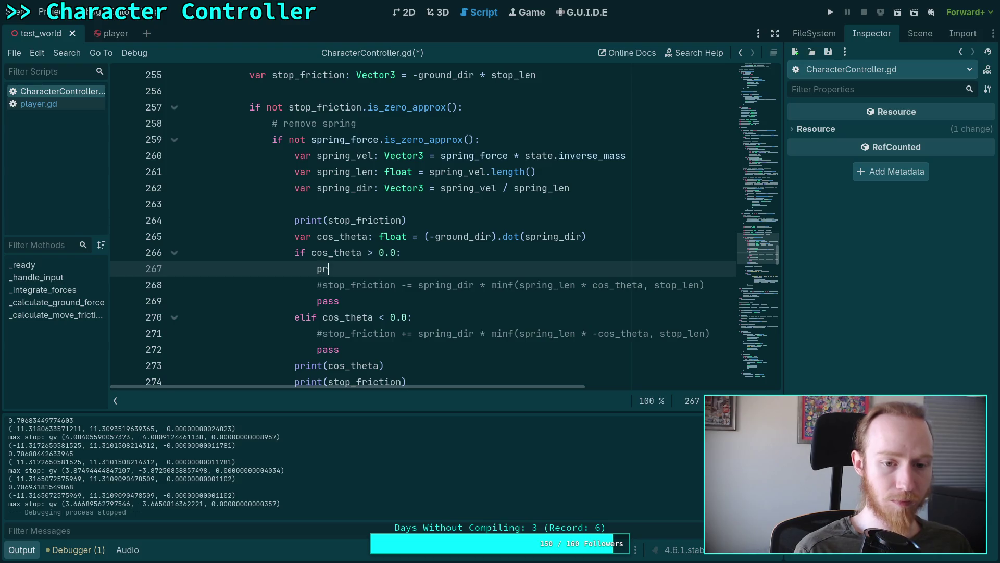
text(int(')
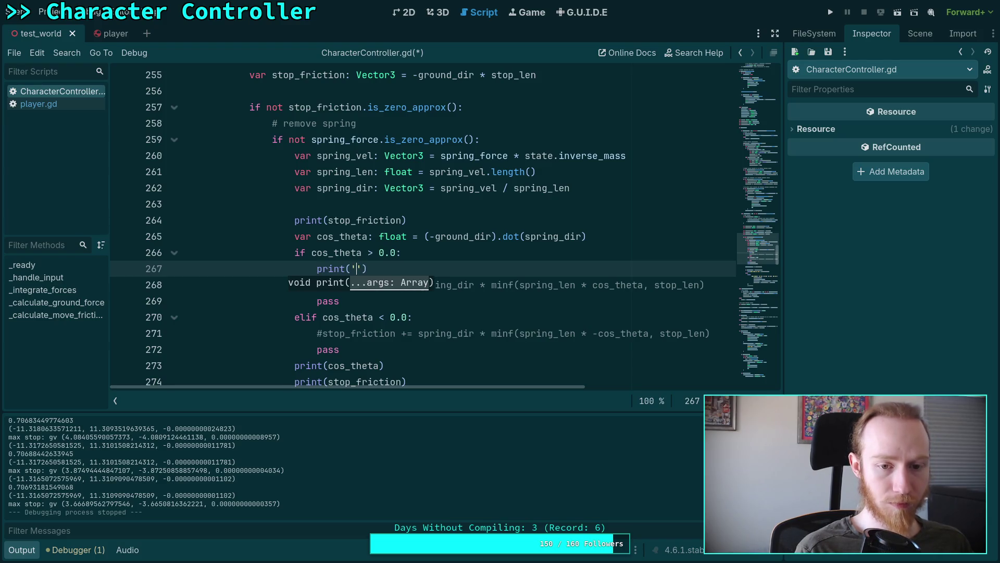
text(alig)
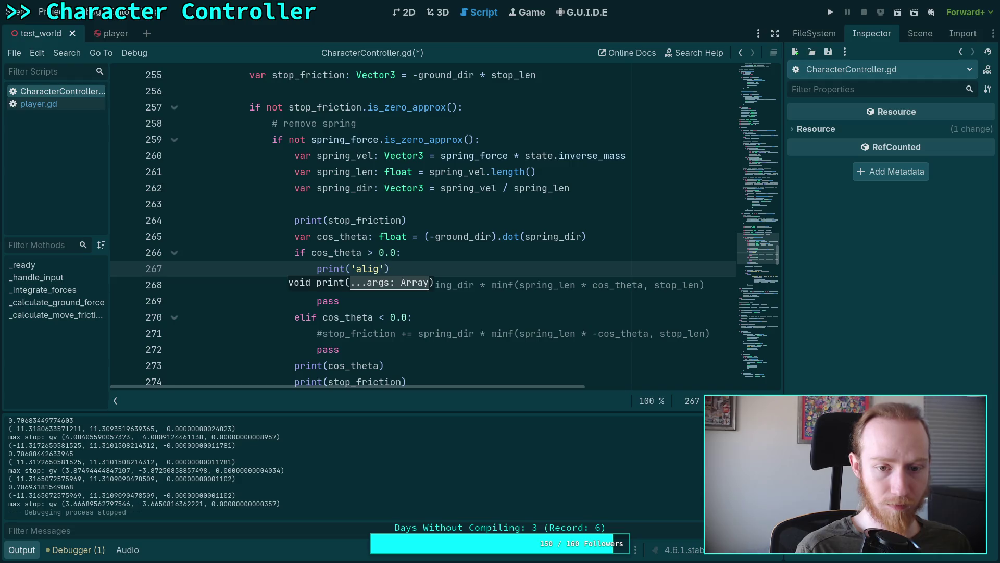
text(ned!)
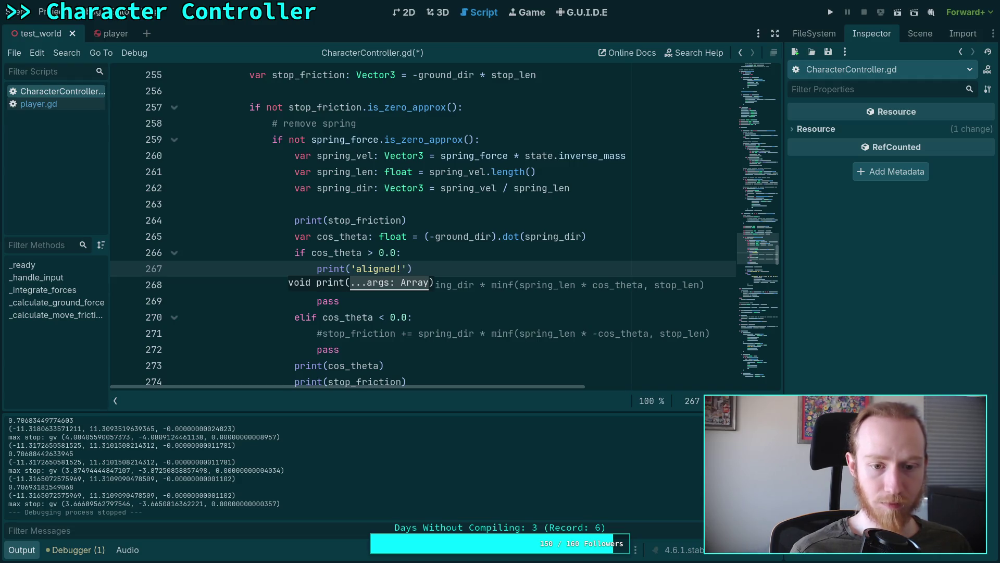
click(408, 334)
click(438, 317)
key(Return)
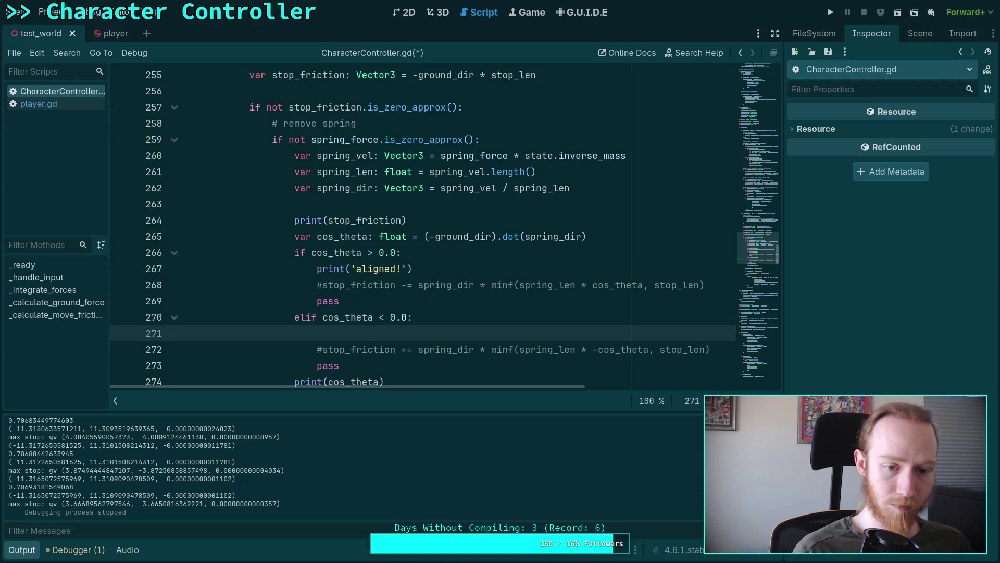
text(print('ap)
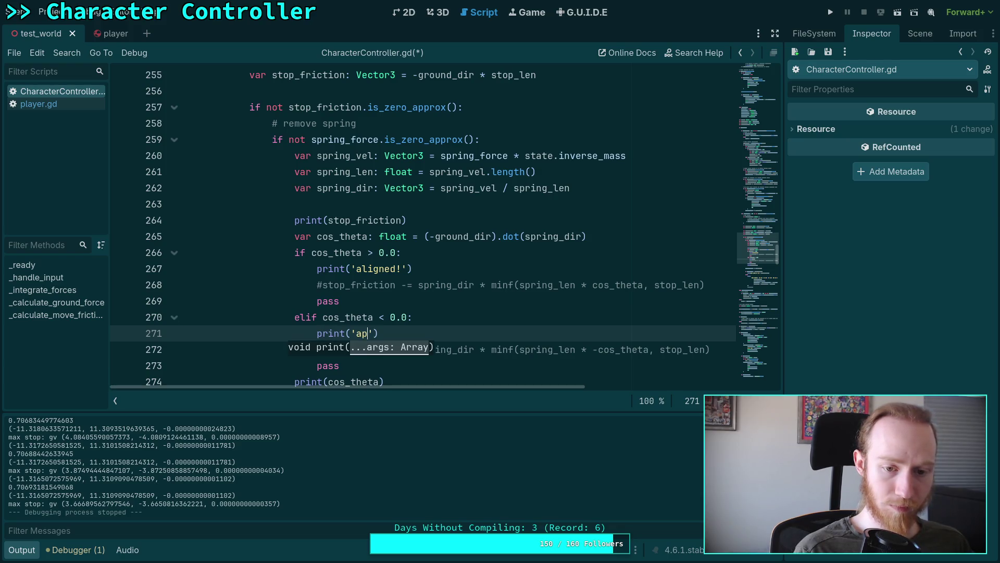
key(BackSpace)
text(opposin)
text(g!)
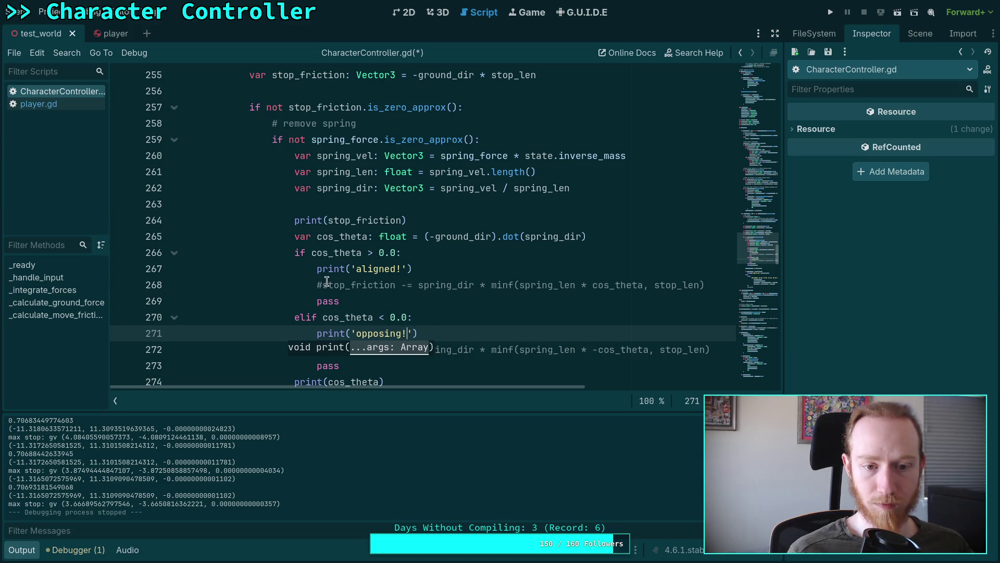
Step: Delete both pass lines from the cos_theta branches
click(327, 284)
drag(338, 301, 164, 298)
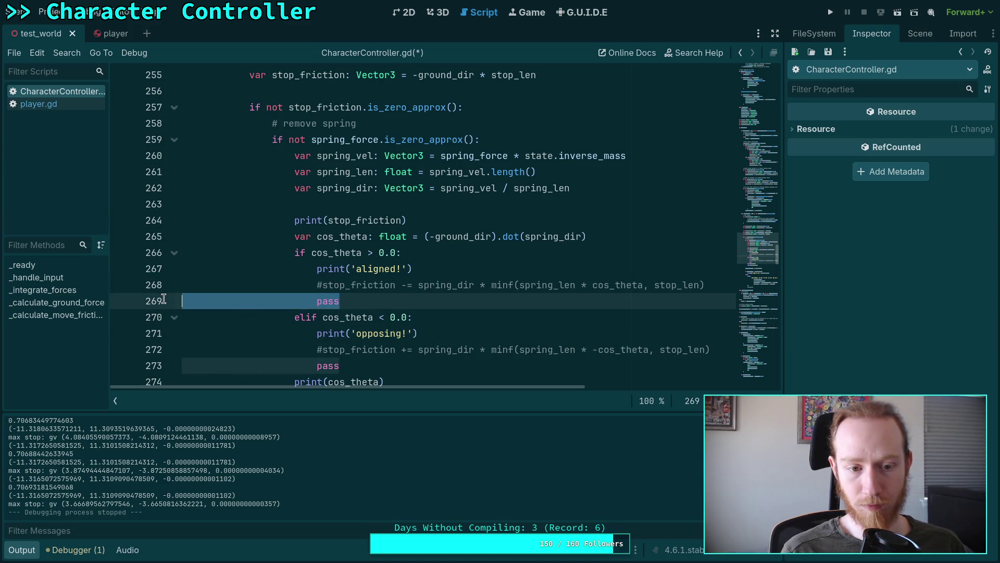
key(BackSpace)
key(BackSpace)
mouse_move(341, 349)
mouse_down()
mouse_move(177, 348)
mouse_move(182, 339)
mouse_up()
click(346, 333)
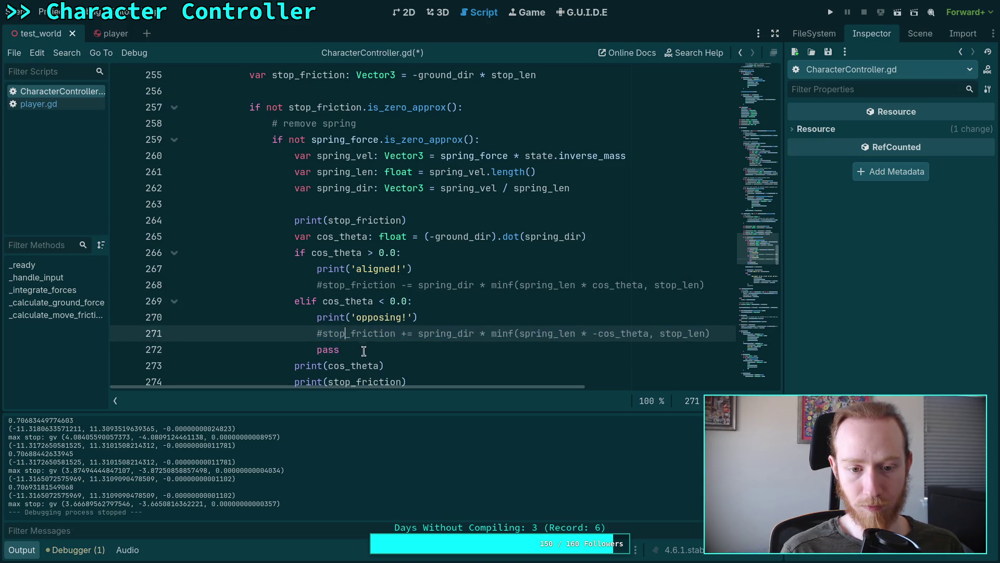
drag(364, 351, 183, 349)
key(BackSpace)
key(BackSpace)
Step: Uncomment both stop_friction adjustment lines and save the script
key(Home)
key(Right)
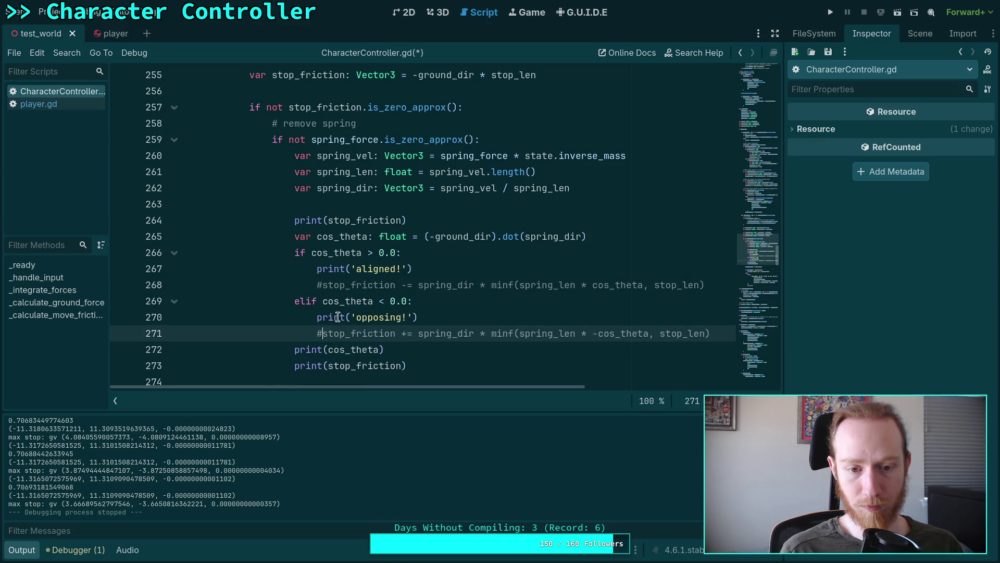
key(BackSpace)
click(338, 286)
key(Home)
key(Delete)
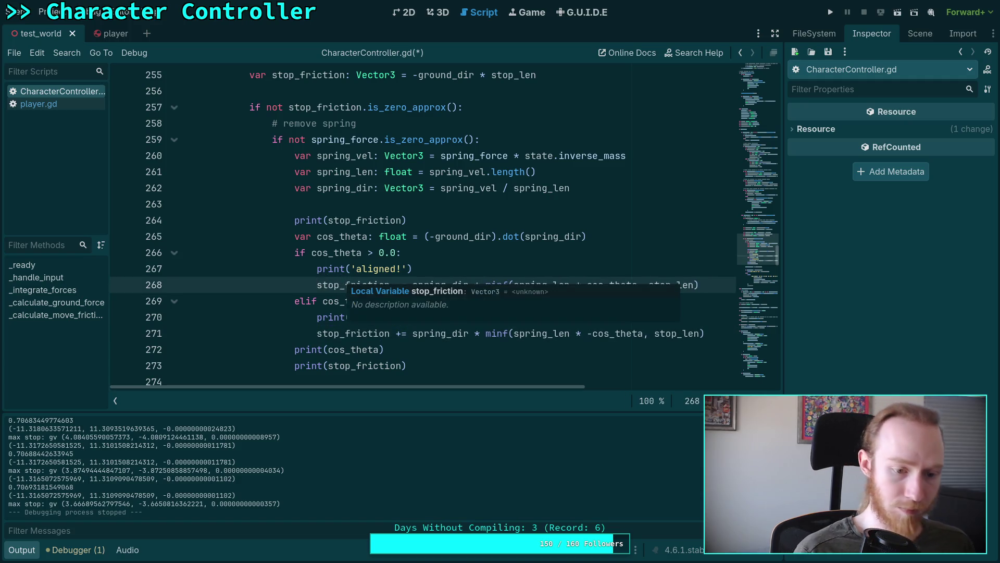
key(ctrl+s)
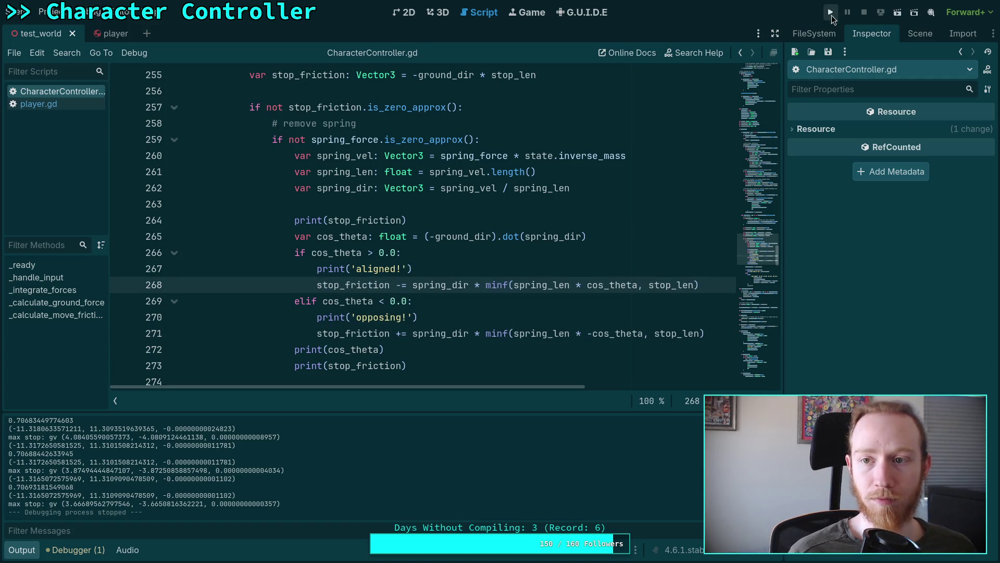
Step: Run the game, push the capsule along the slope with W, then stop it
click(831, 14)
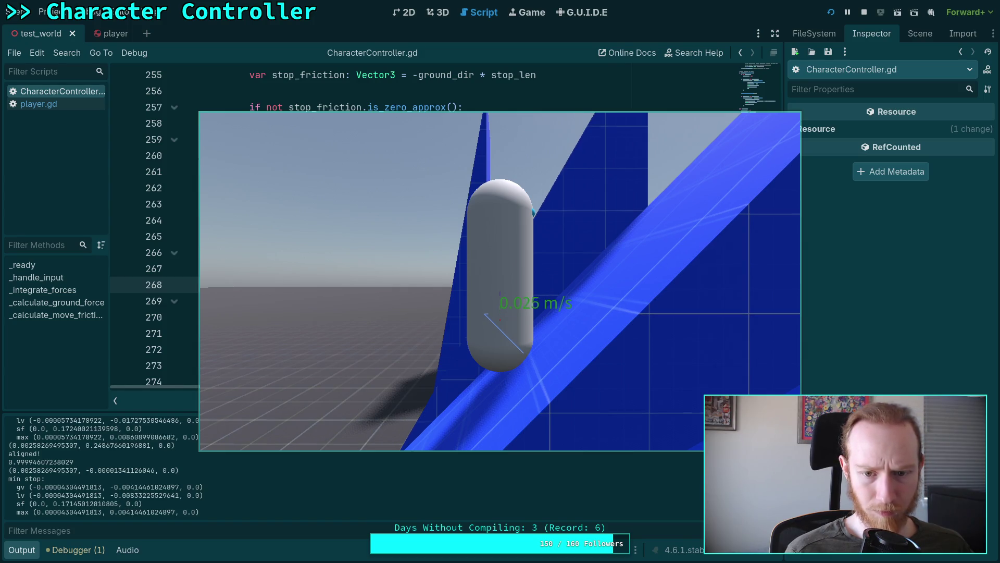
key(w)
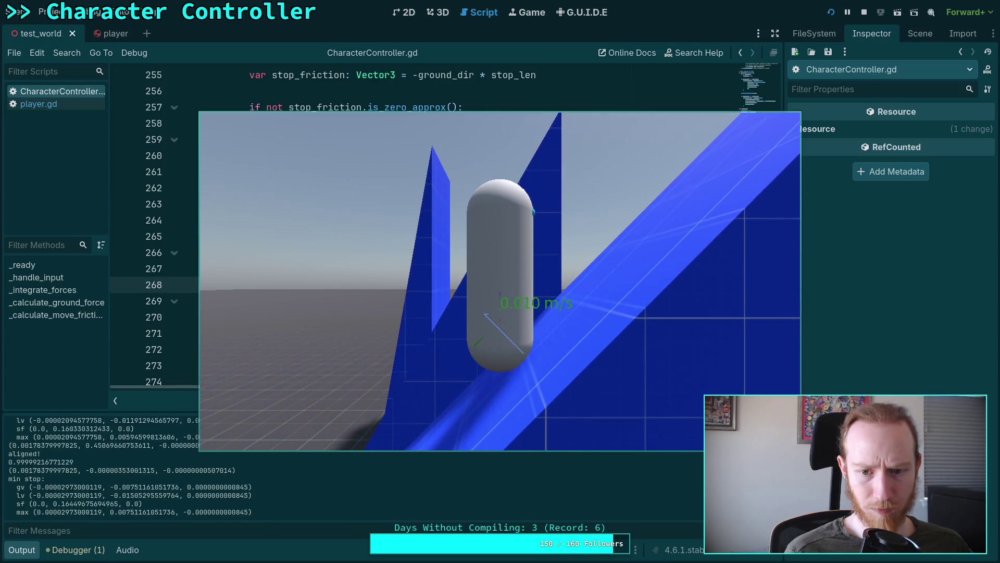
key(w)
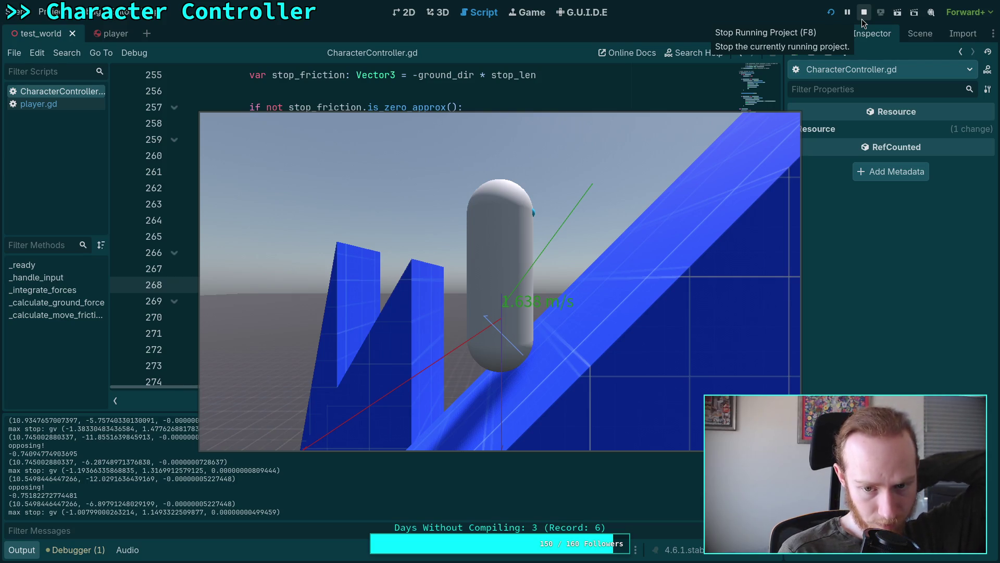
click(862, 19)
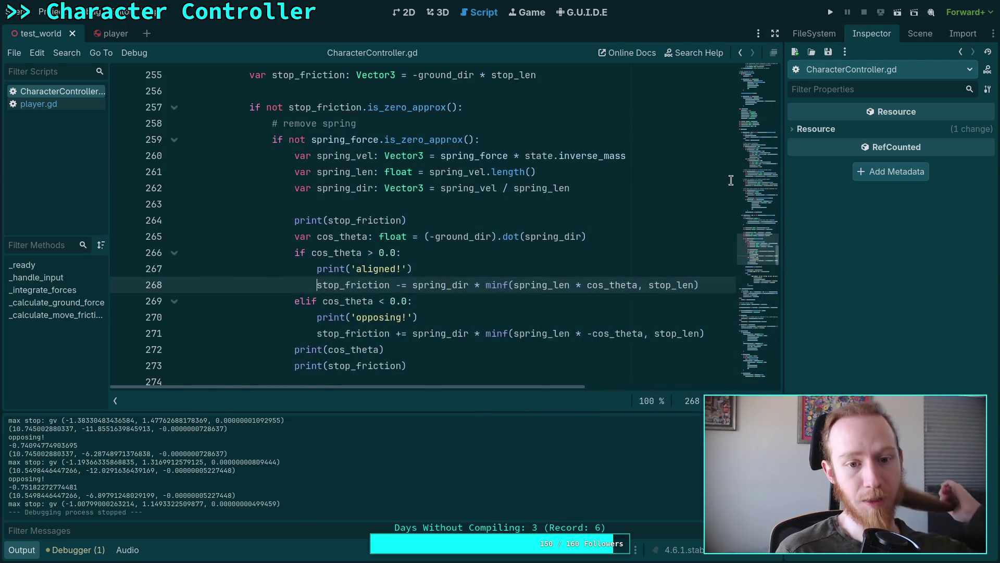
Step: Cut line 169's debug vector to spring_force * state.inverse_mass, save, and run with F5
scroll(595, 275, up, 10)
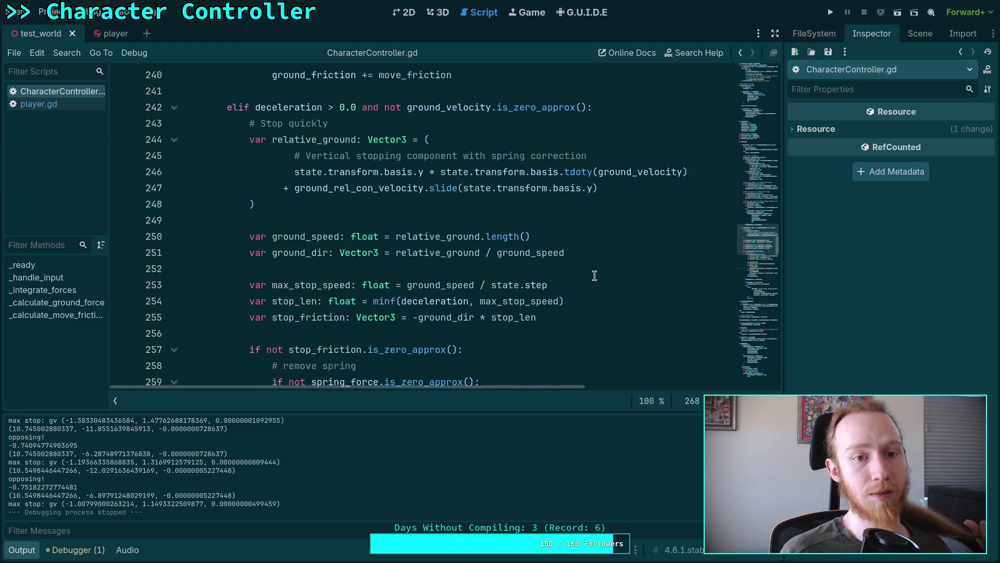
scroll(594, 275, up, 8)
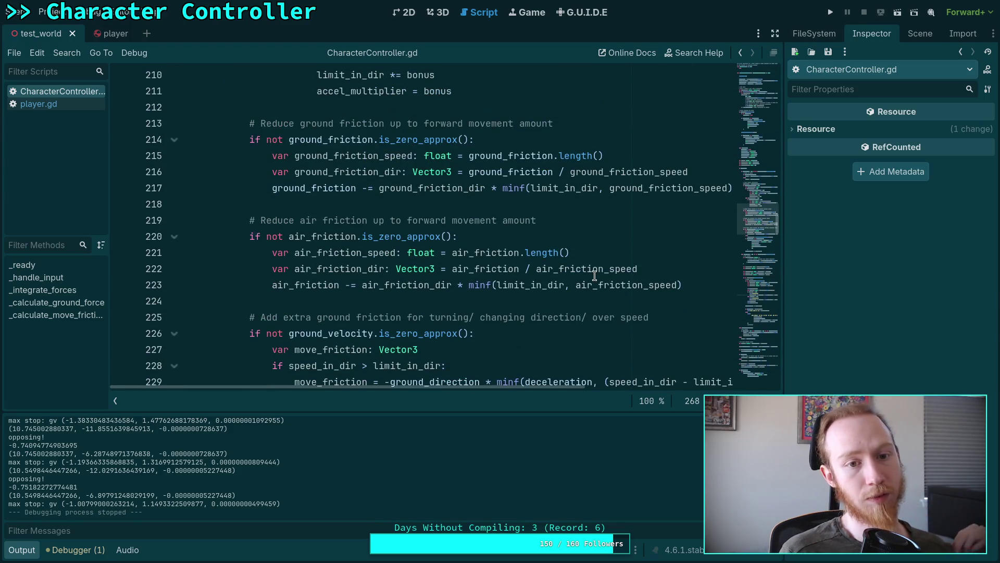
scroll(595, 275, up, 6)
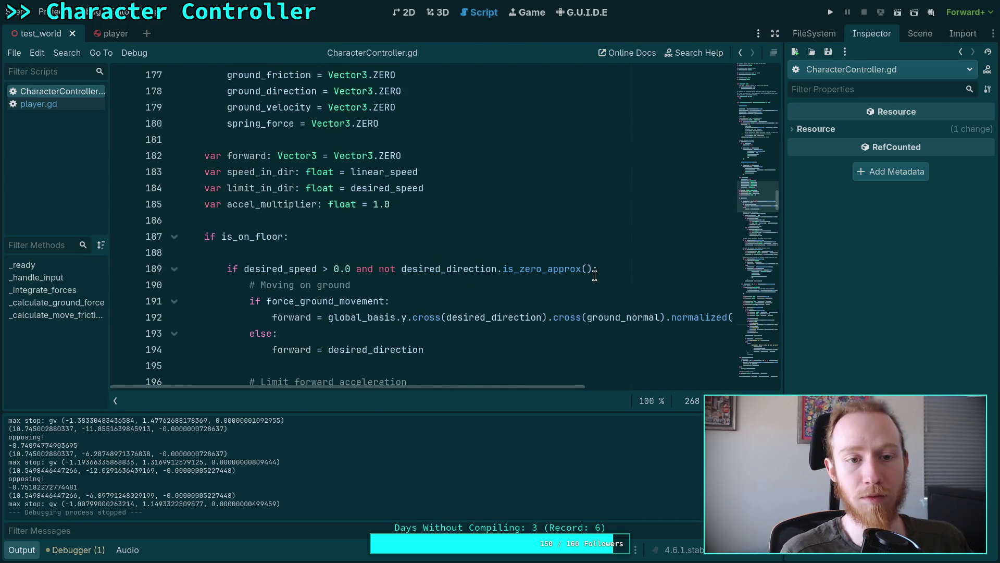
scroll(595, 275, up, 7)
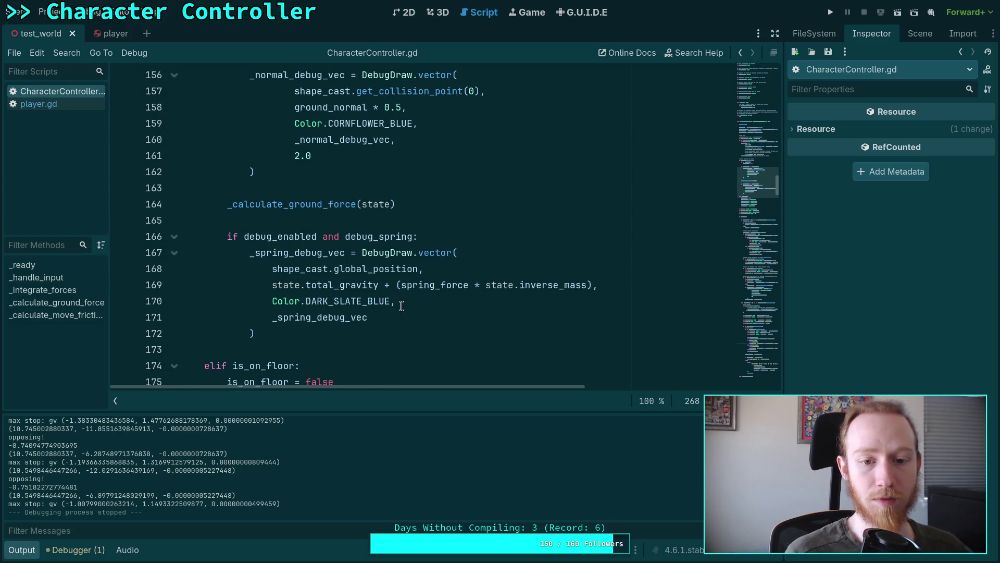
drag(401, 286, 272, 286)
key(ctrl+c)
key(BackSpace)
click(461, 286)
key(BackSpace)
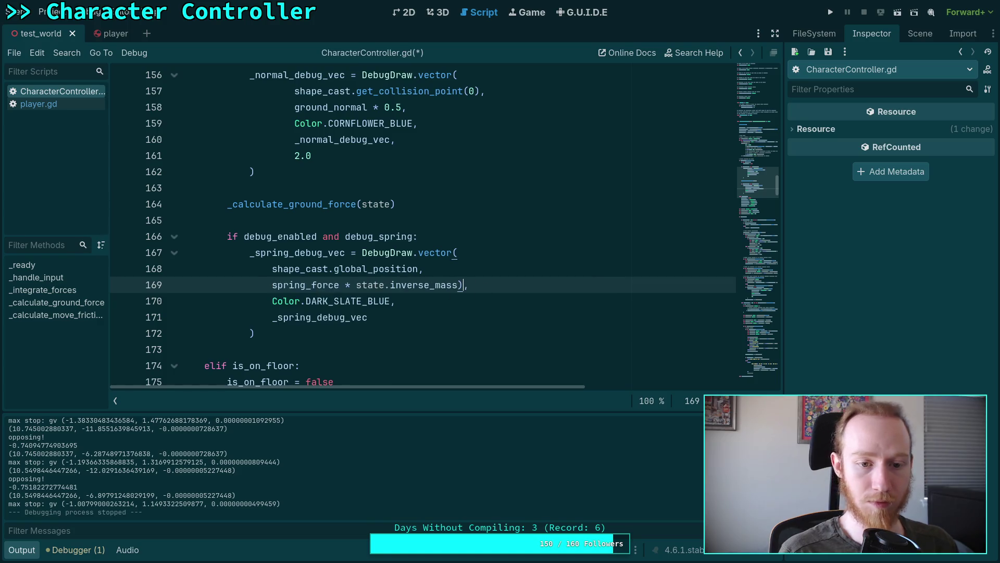
key(BackSpace)
key(ctrl+s)
key(F5)
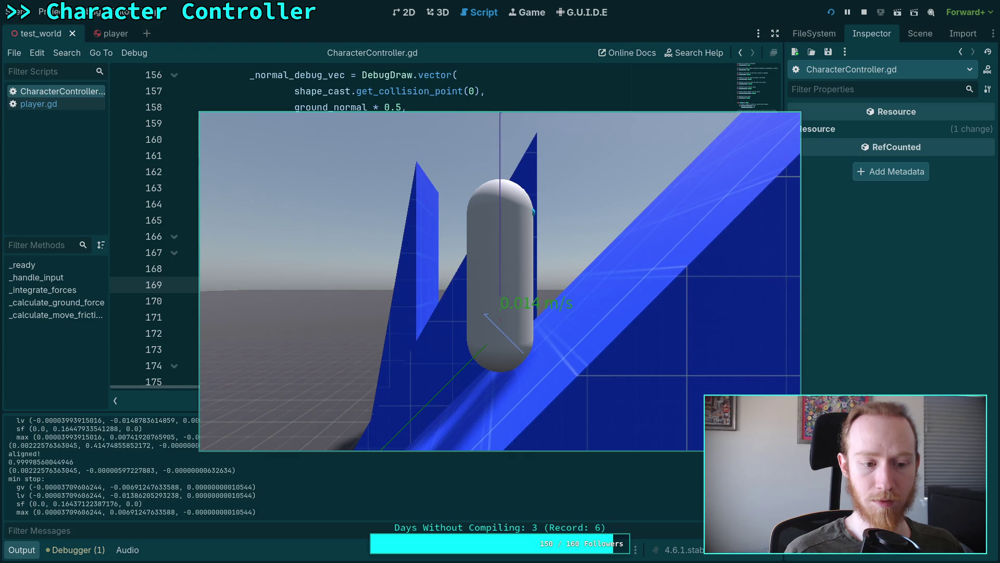
Step: Drive the capsule up the blue ramp with W, then stop the game with F8
key(w)
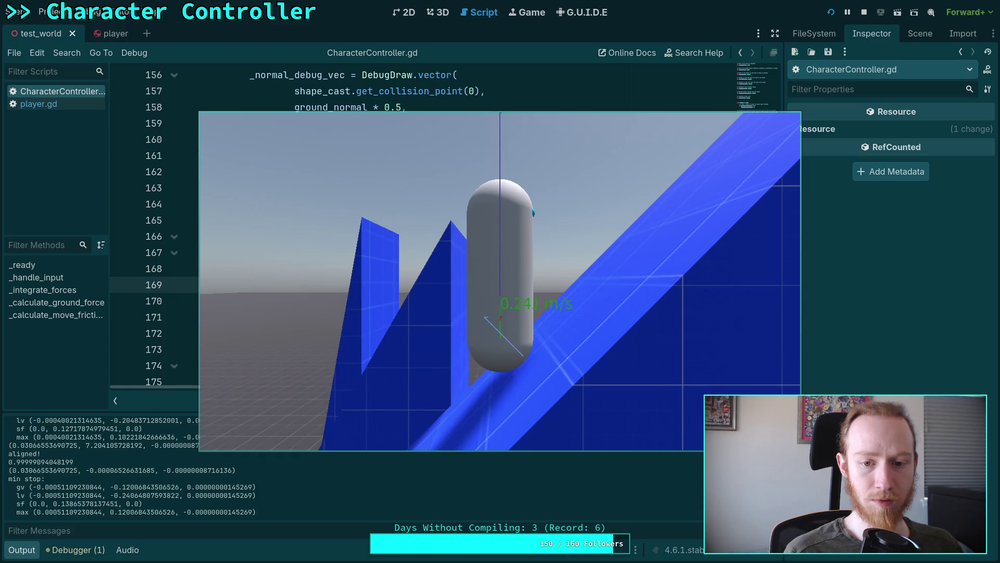
key(w)
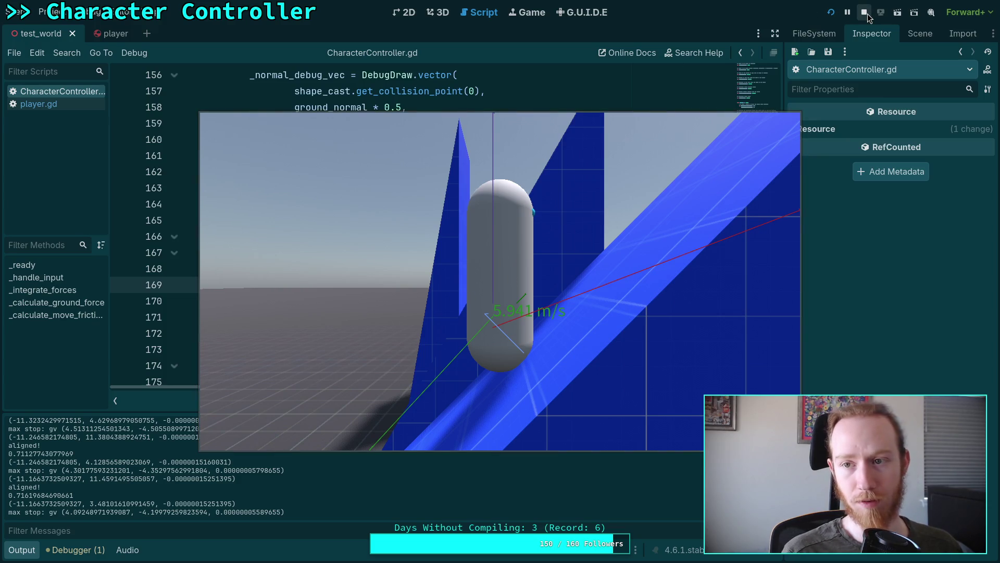
key(F8)
Step: Restore the gravity term on line 169 and copy state.total_gravity
text(),)
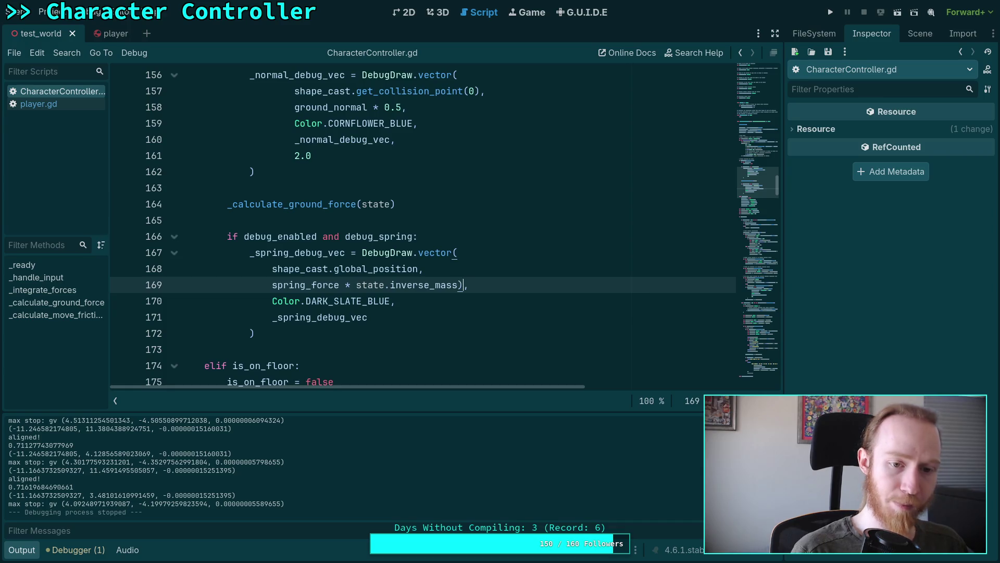
key(Home)
key(ctrl+v)
click(398, 317)
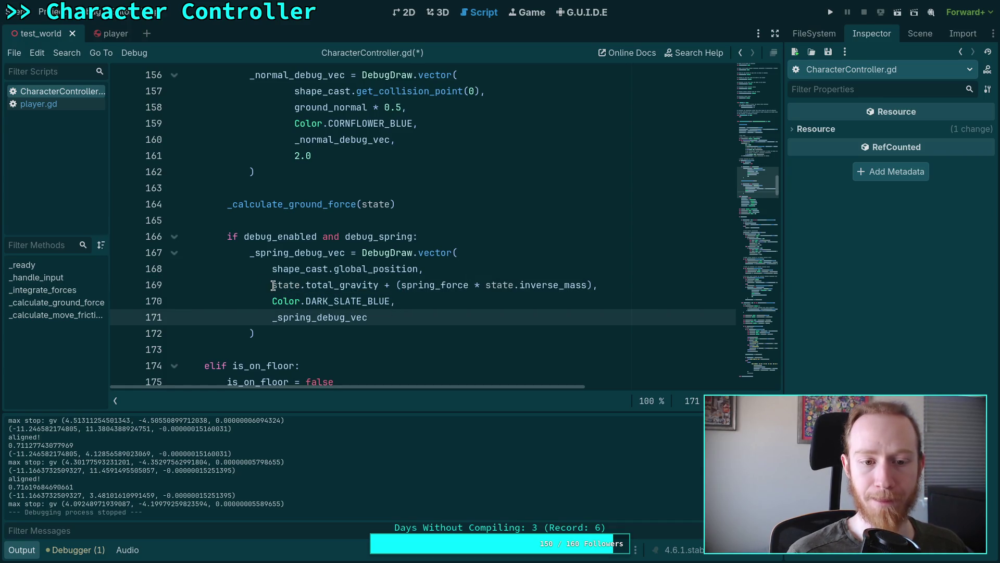
mouse_move(272, 284)
mouse_down()
mouse_move(401, 285)
mouse_move(379, 284)
mouse_up()
right_click(378, 285)
click(401, 338)
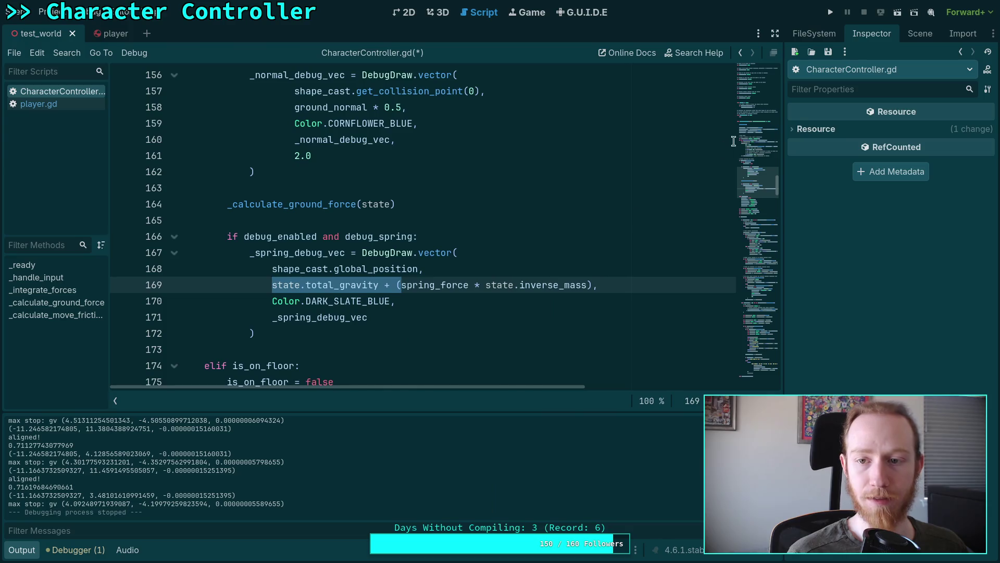
Step: Change the line 258 comment to 'remove spring + gravity'
mouse_move(761, 229)
mouse_down()
mouse_move(762, 261)
mouse_move(777, 251)
mouse_up()
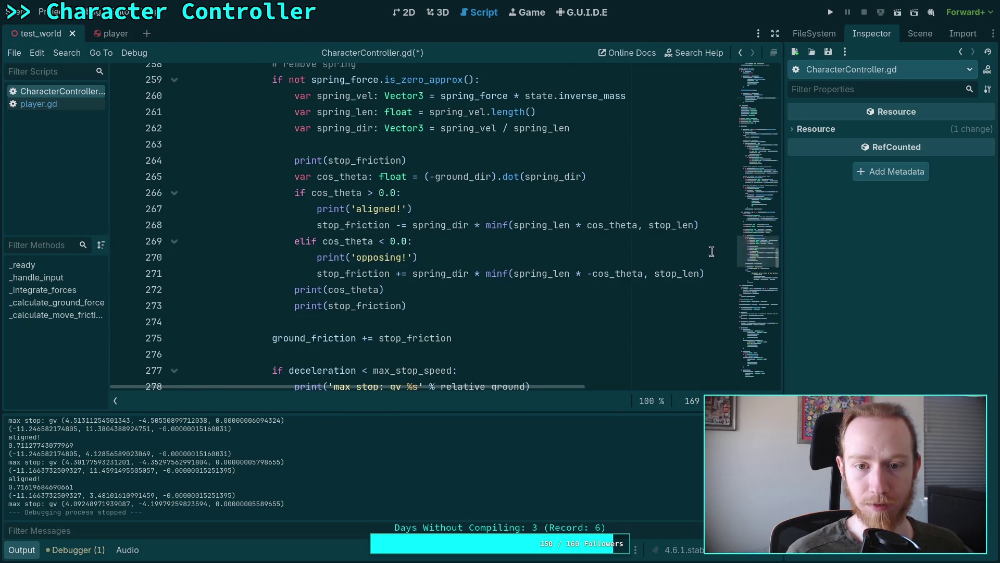
scroll(539, 242, up, 2)
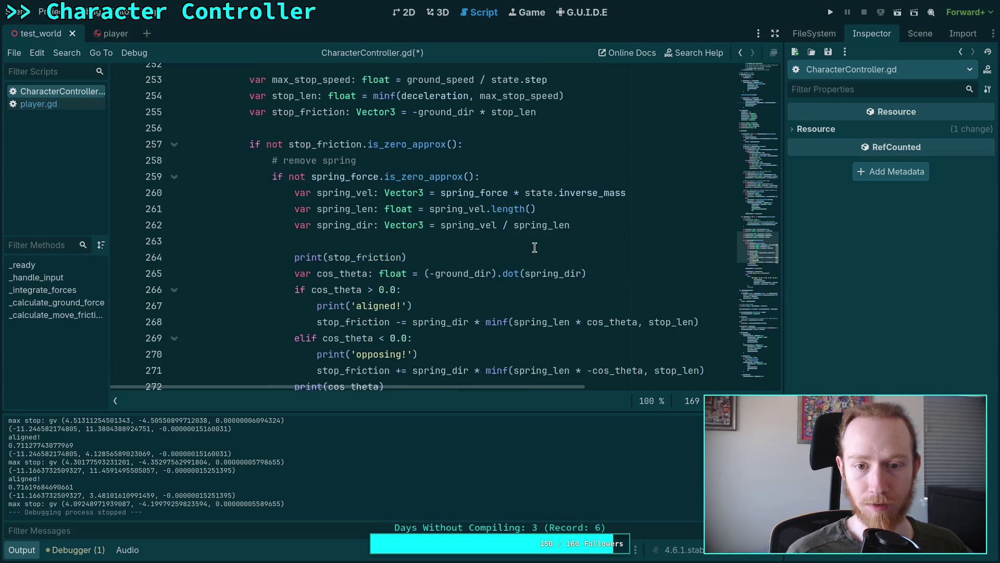
double_click(570, 274)
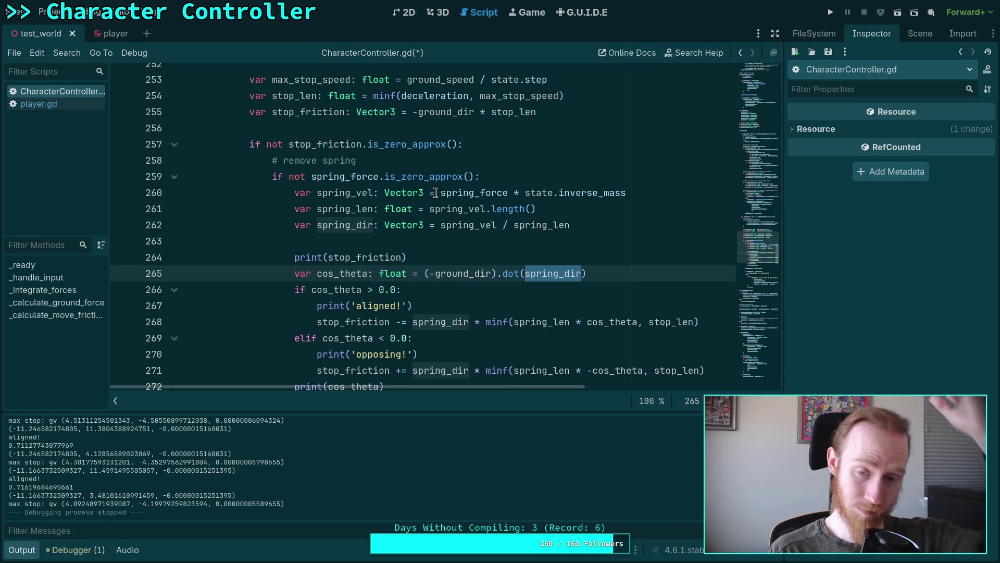
click(383, 160)
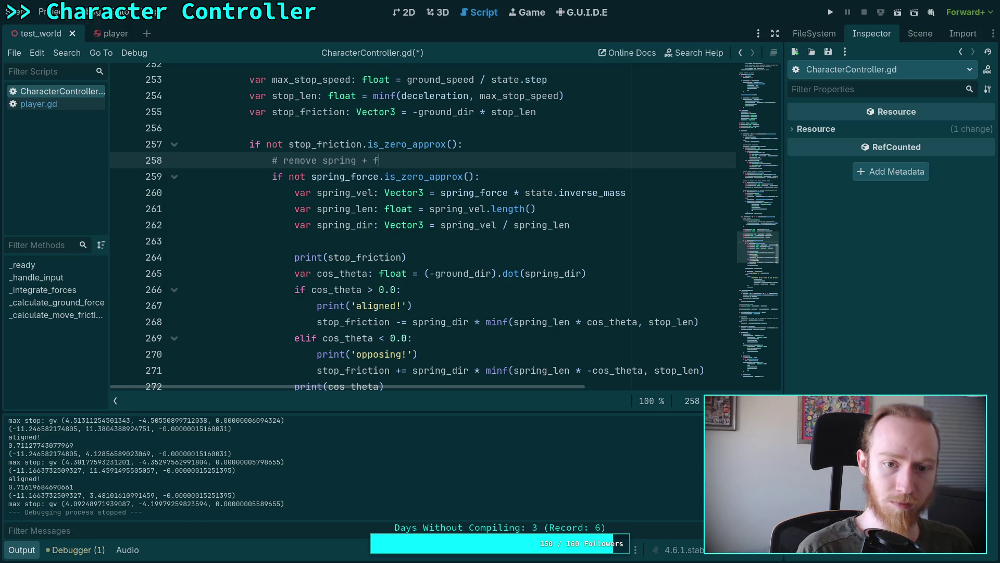
text(rla)
text(vity)
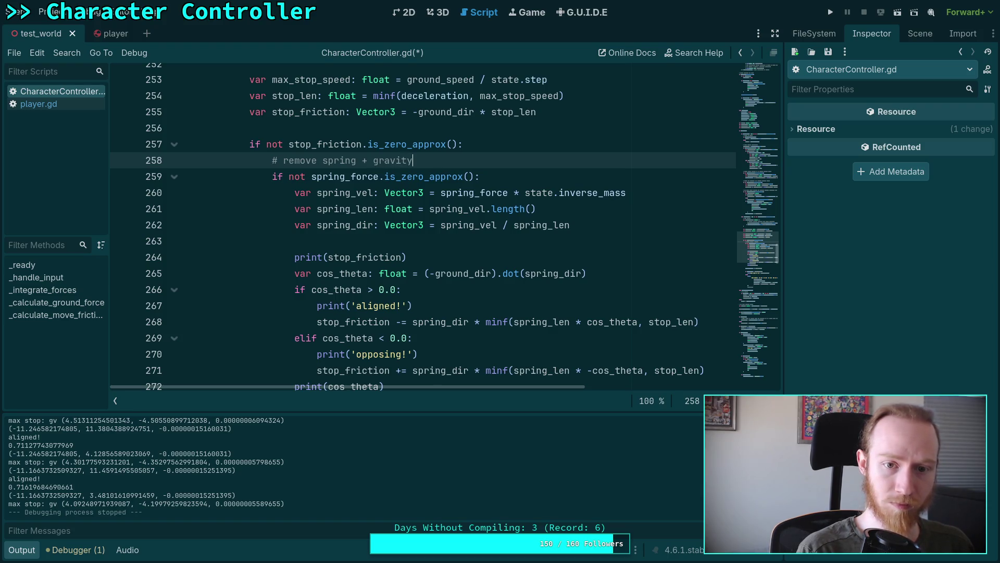
drag(440, 192, 629, 193)
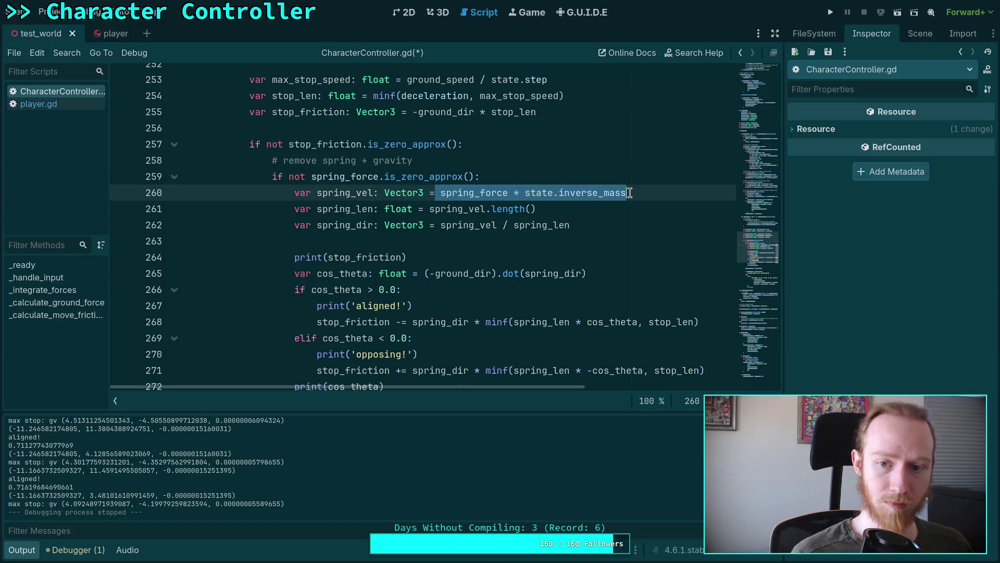
text(state.total_gravity + ()
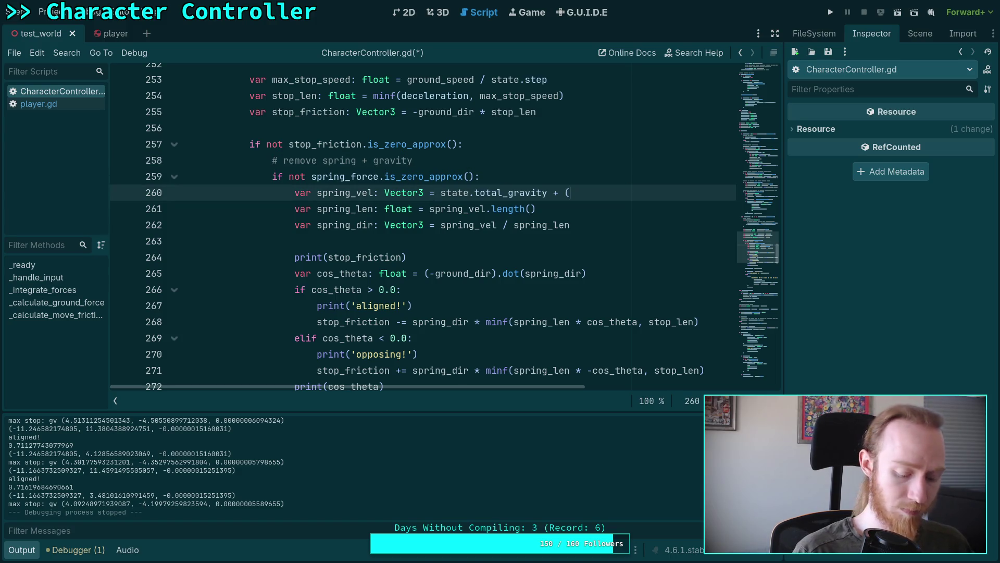
key(ctrl+z)
key(ctrl+z)
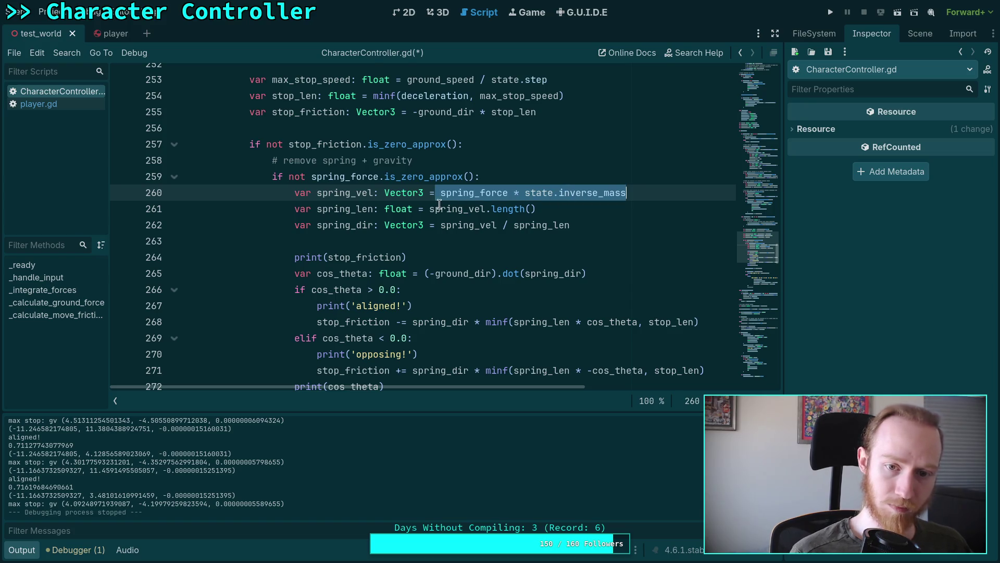
click(413, 161)
key(BackSpace)
key(BackSpace)
key(BackSpace)
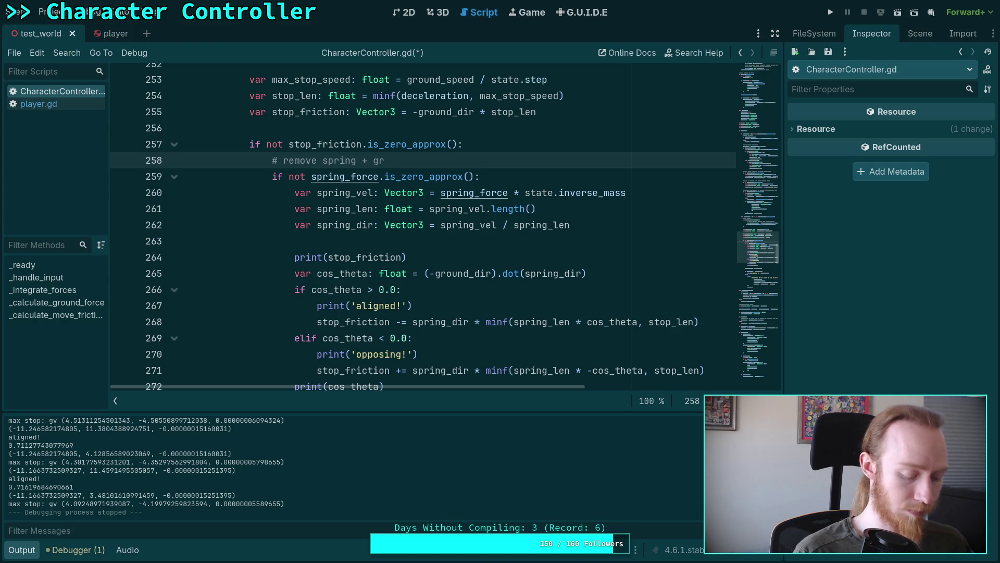
text(avity)
Step: Prefix line 260's spring_vel with 'state.total_gravity + (', save, and run the game
click(438, 193)
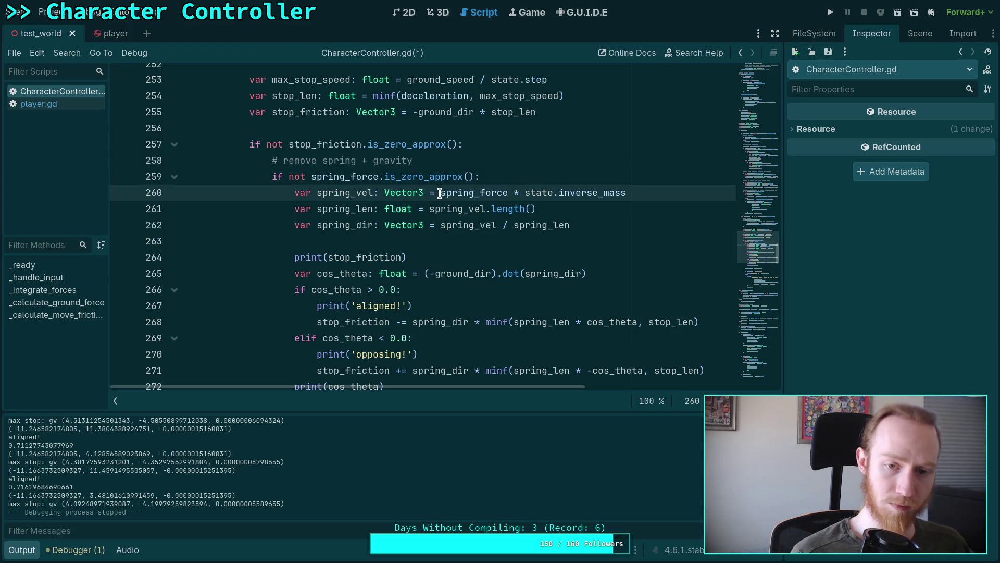
text(state.total_gravity + ()
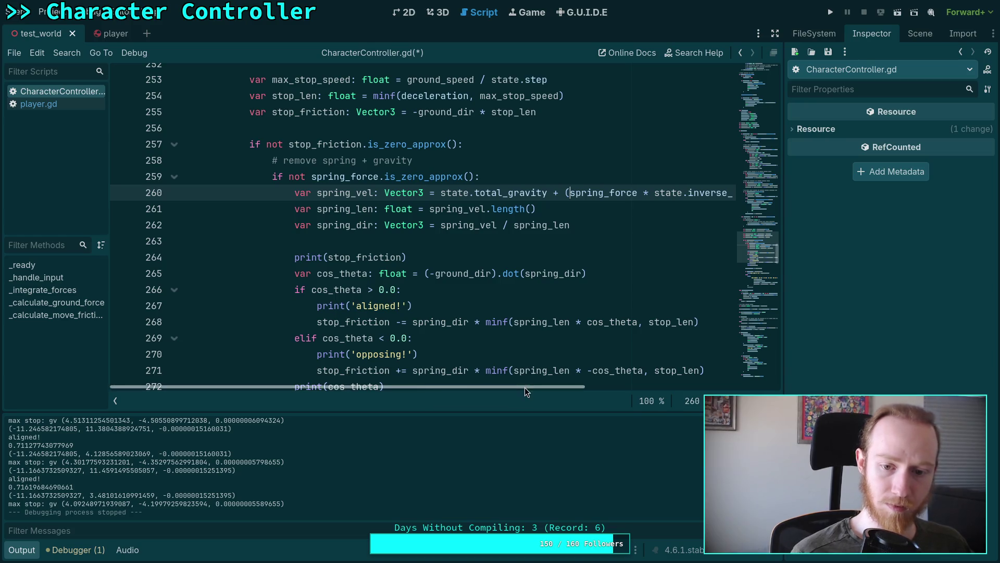
scroll(524, 387, right, 3)
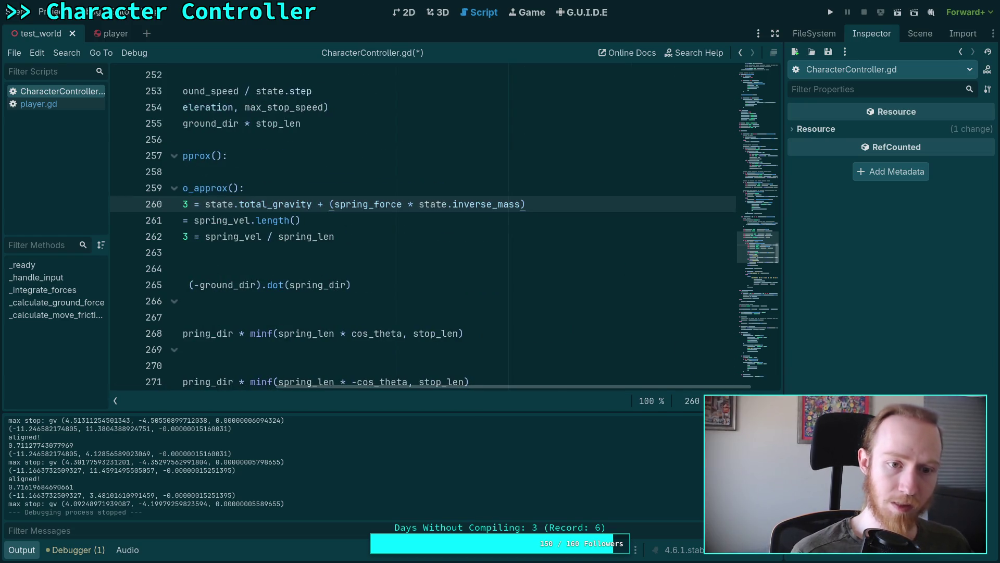
scroll(552, 386, left, 3)
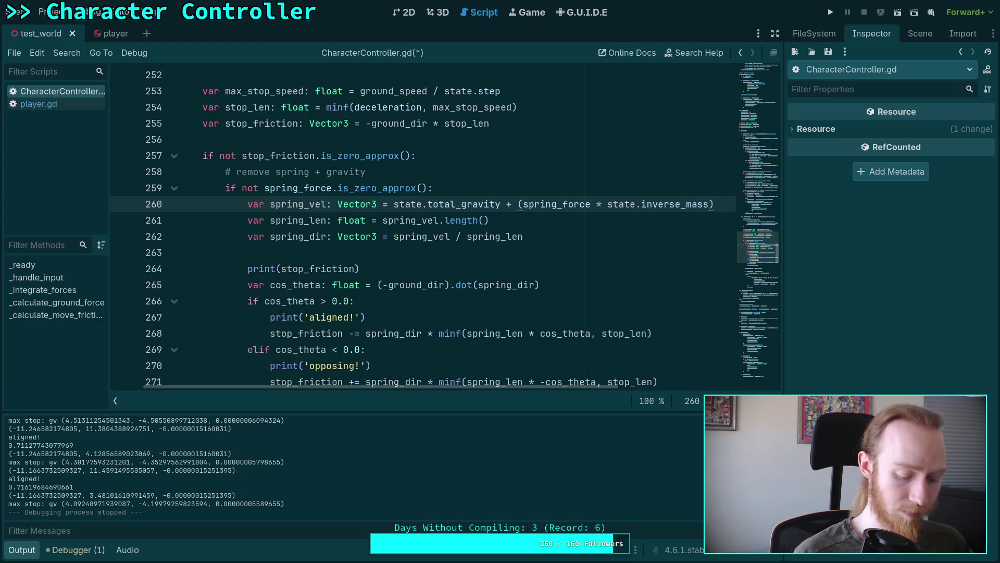
key(ctrl+s)
scroll(422, 229, down, 1)
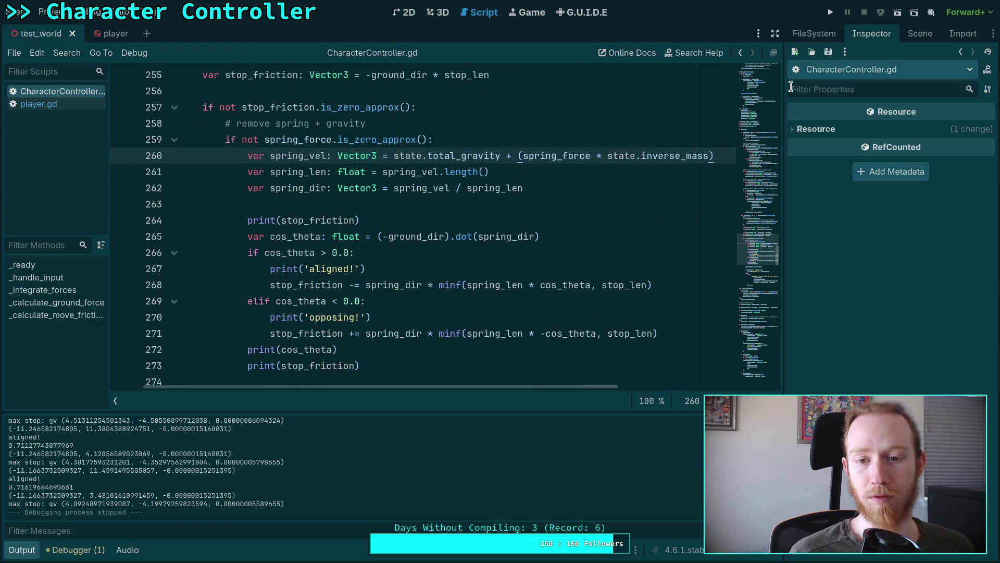
click(830, 12)
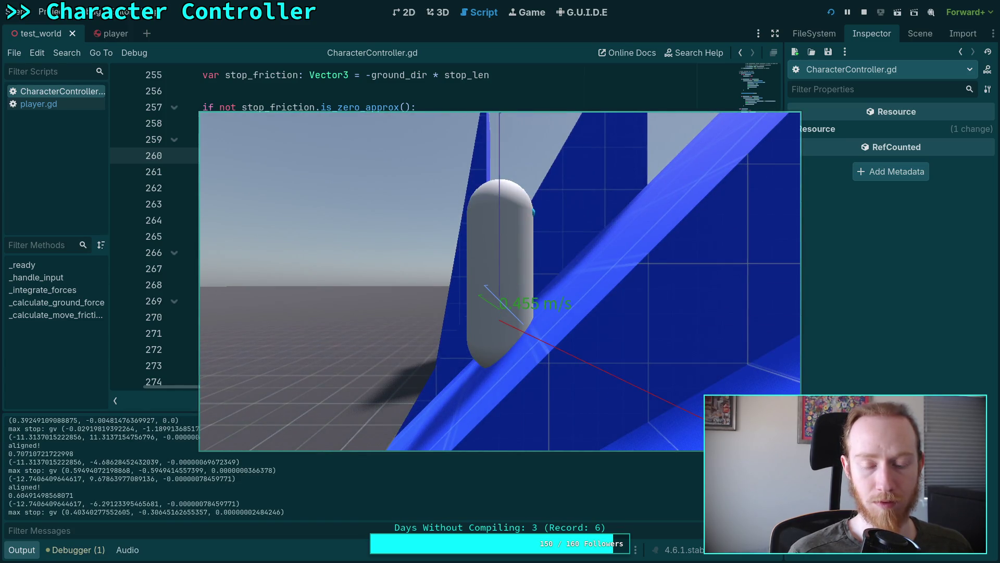
Step: Stop the test run and place the caret on blank line 263 near the stop_friction code
click(864, 12)
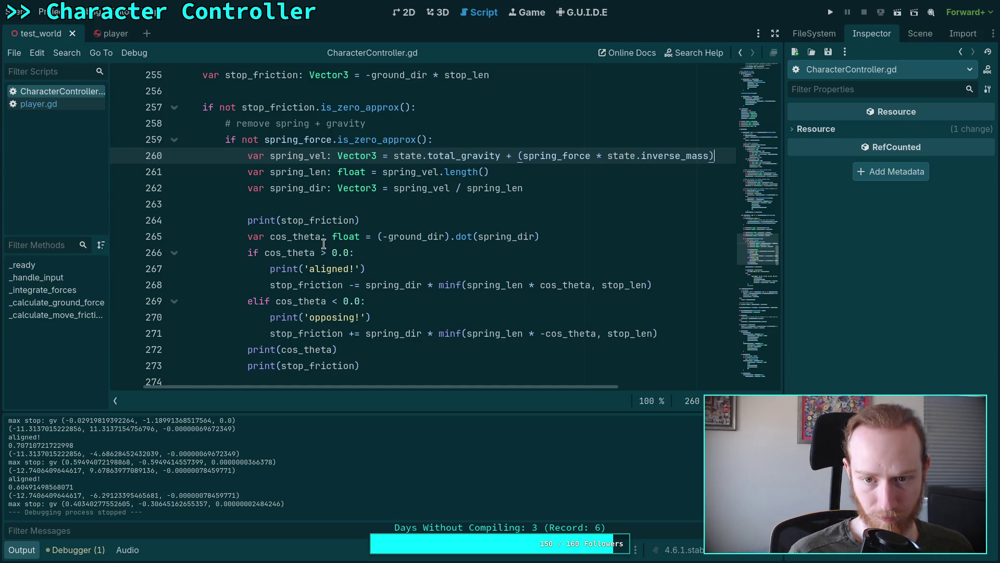
scroll(323, 243, up, 14)
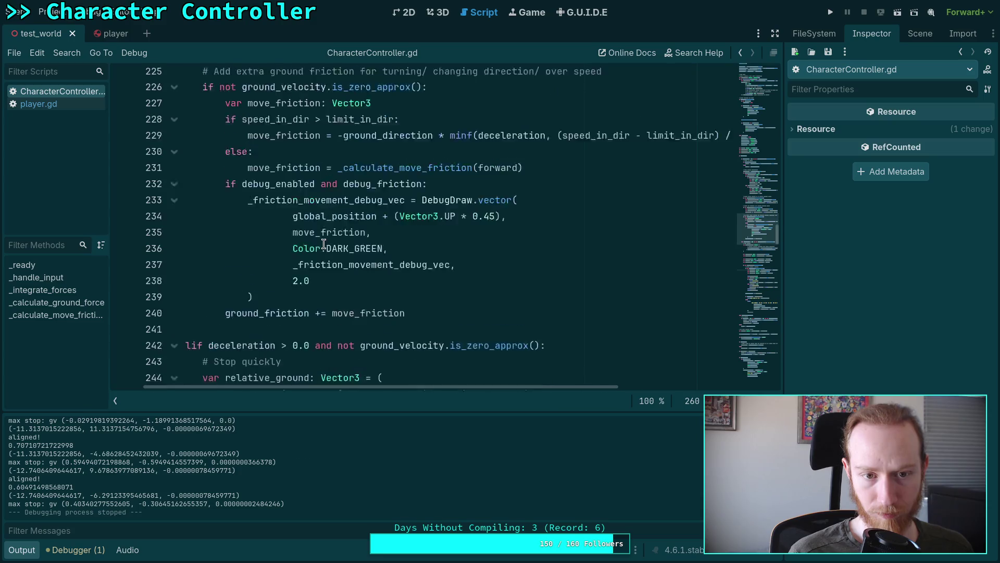
scroll(323, 243, up, 19)
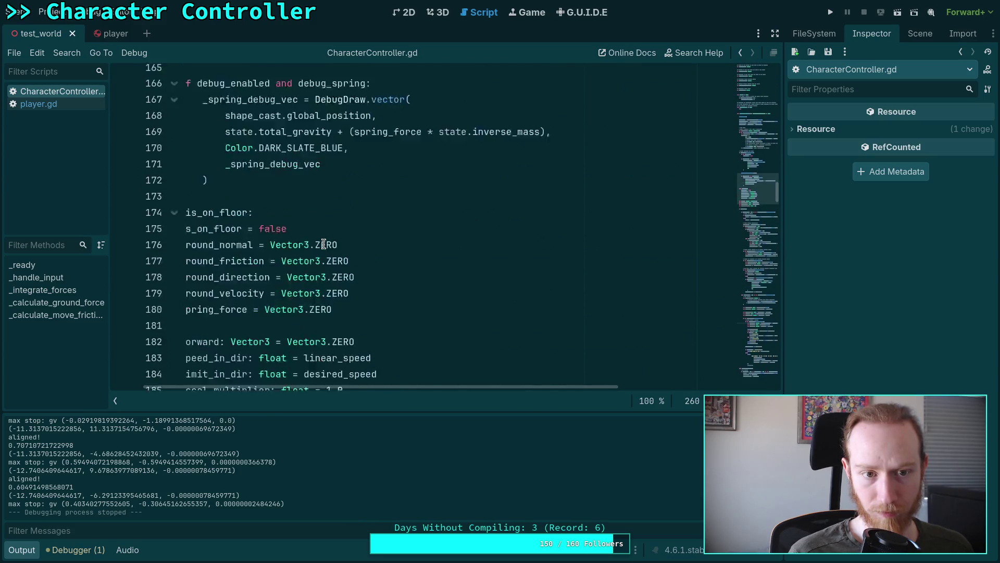
scroll(324, 243, up, 2)
scroll(323, 243, down, 5)
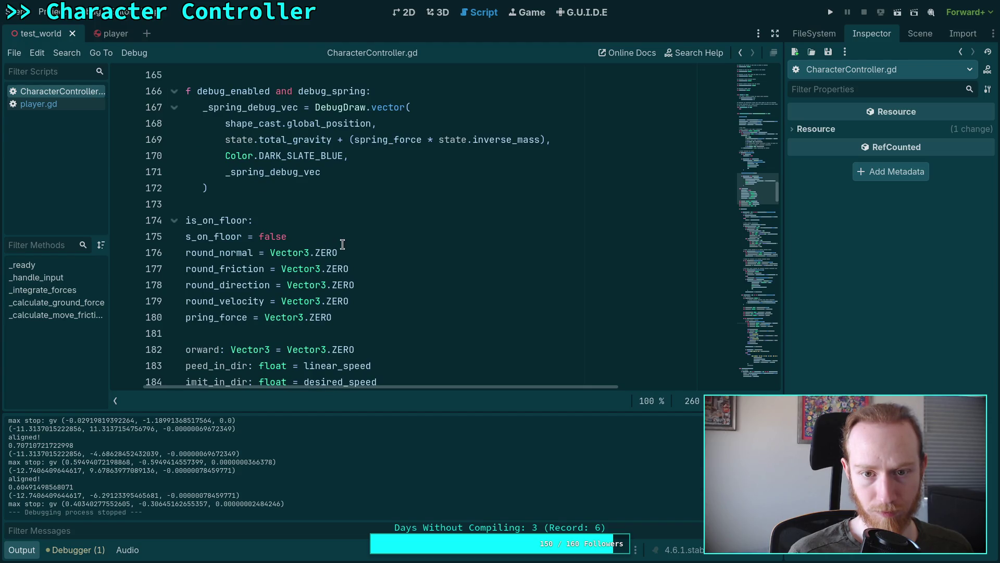
scroll(342, 245, down, 20)
scroll(342, 245, down, 10)
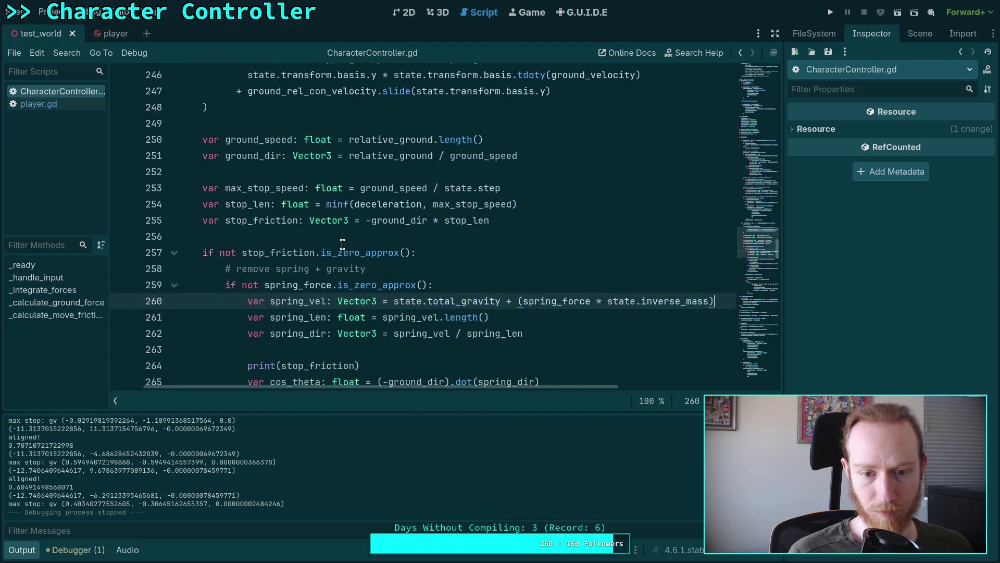
click(502, 204)
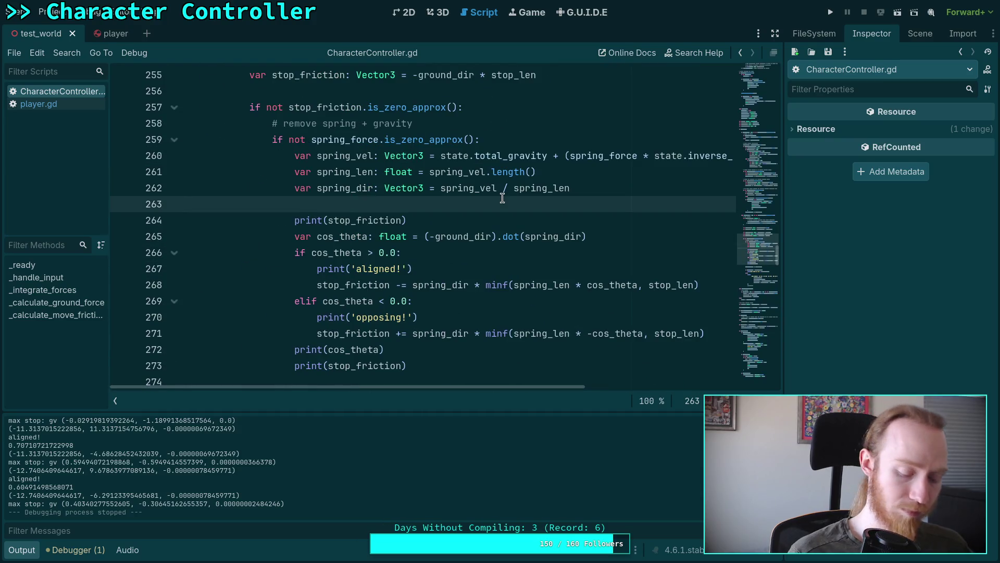
Step: Run the game, watch the capsule settle on the blue slope, then stop it
click(830, 15)
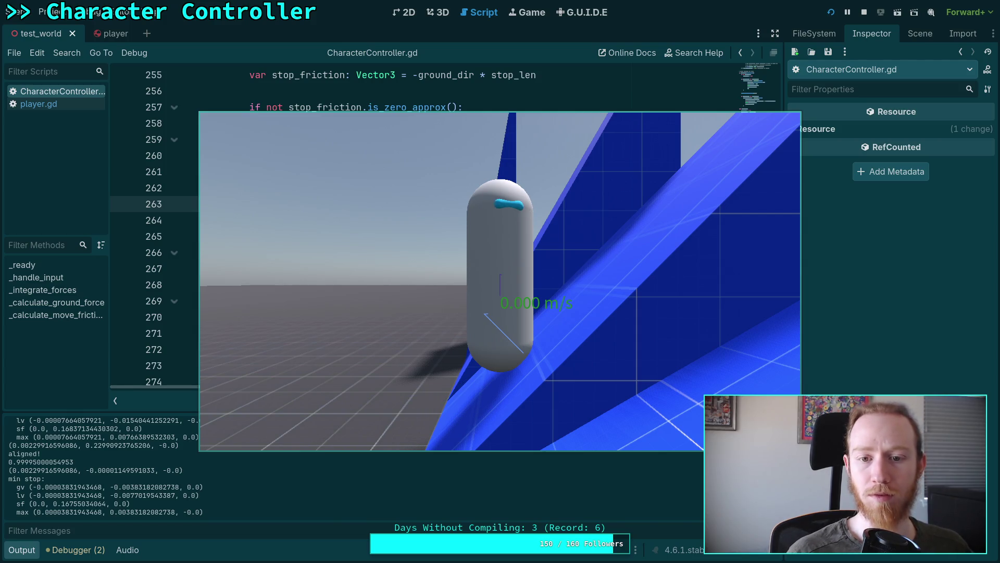
click(864, 12)
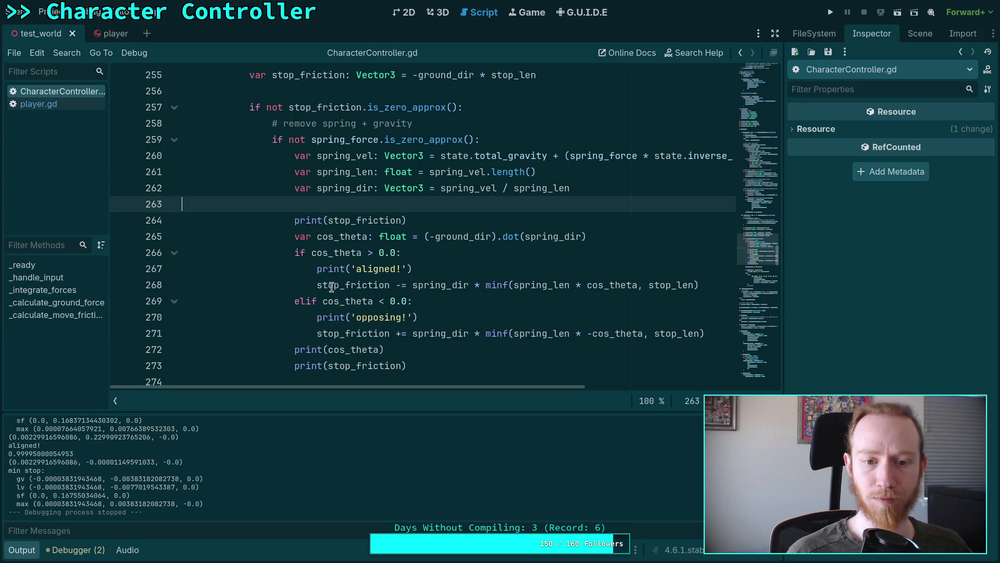
Step: Comment out line 268's stop_friction subtraction with # and launch the game
click(316, 284)
text(#)
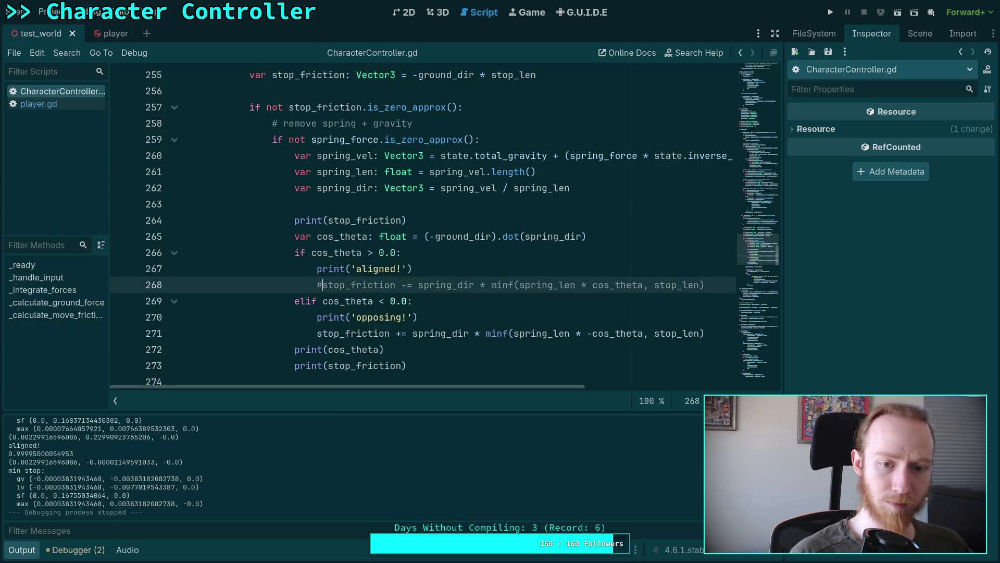
click(830, 12)
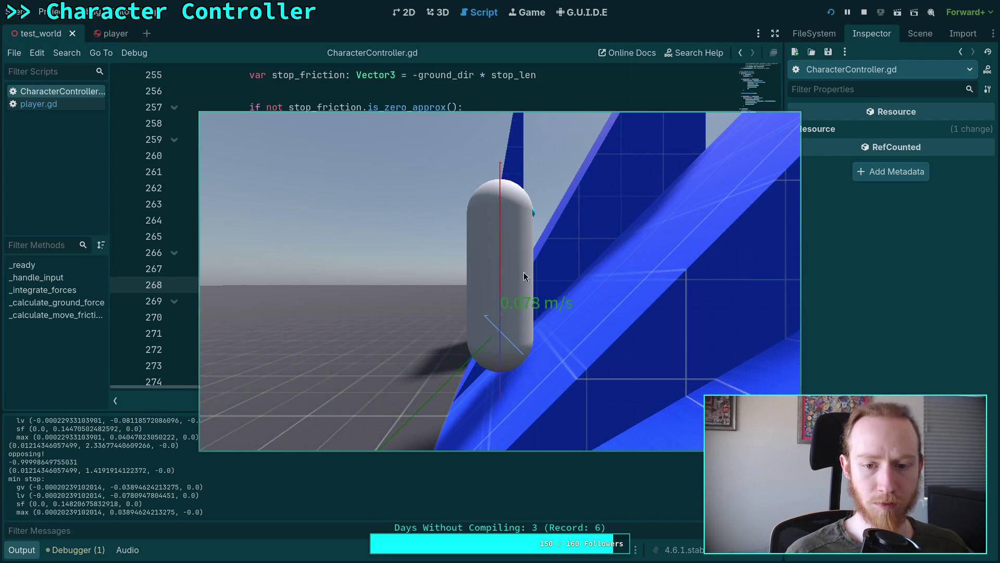
Step: Stop the test game from the top toolbar
click(865, 14)
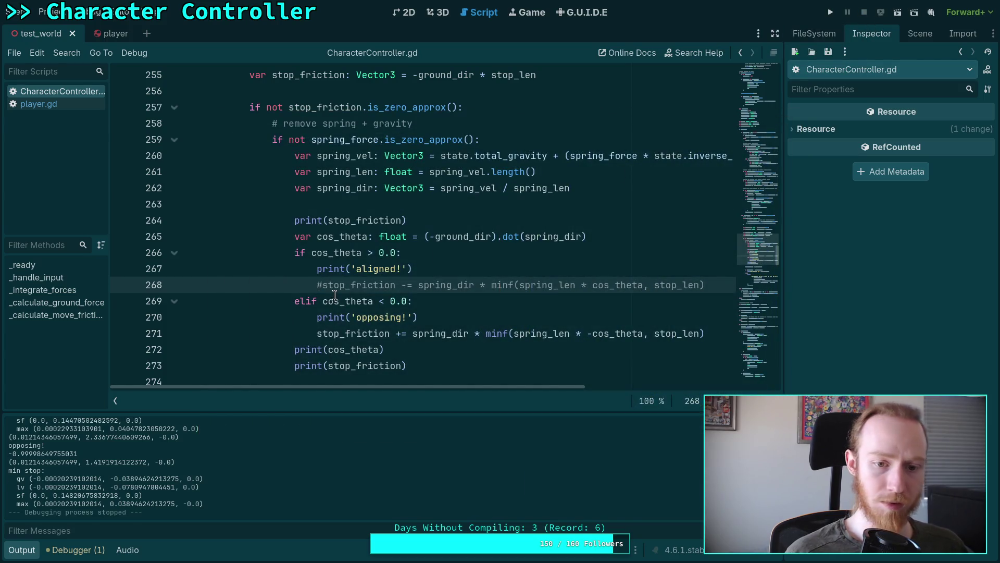
Step: Uncomment line 268 with Ctrl+K, then switch to the 3D view and back to Script
key(ctrl+k)
key(Down)
key(Down)
key(Down)
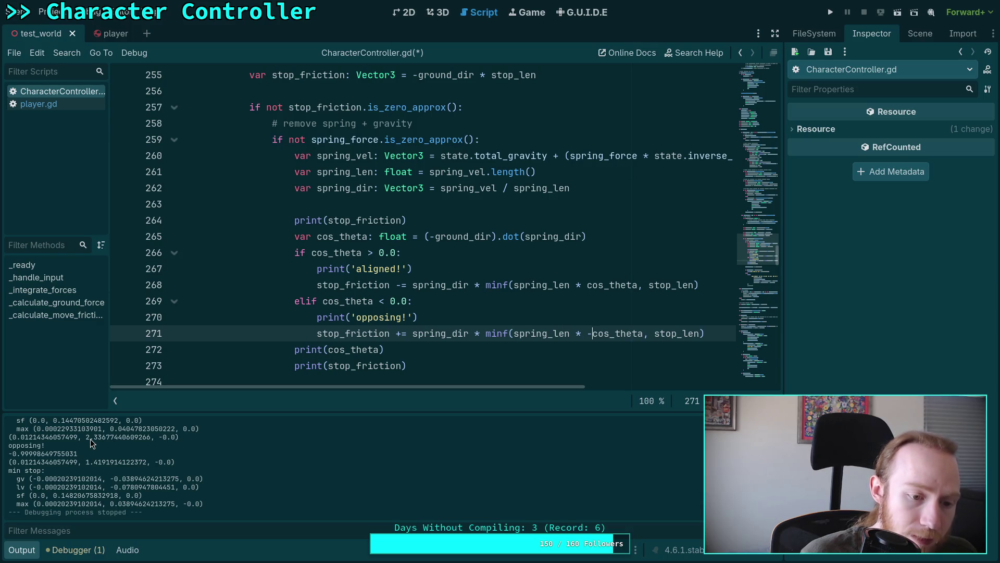
click(444, 12)
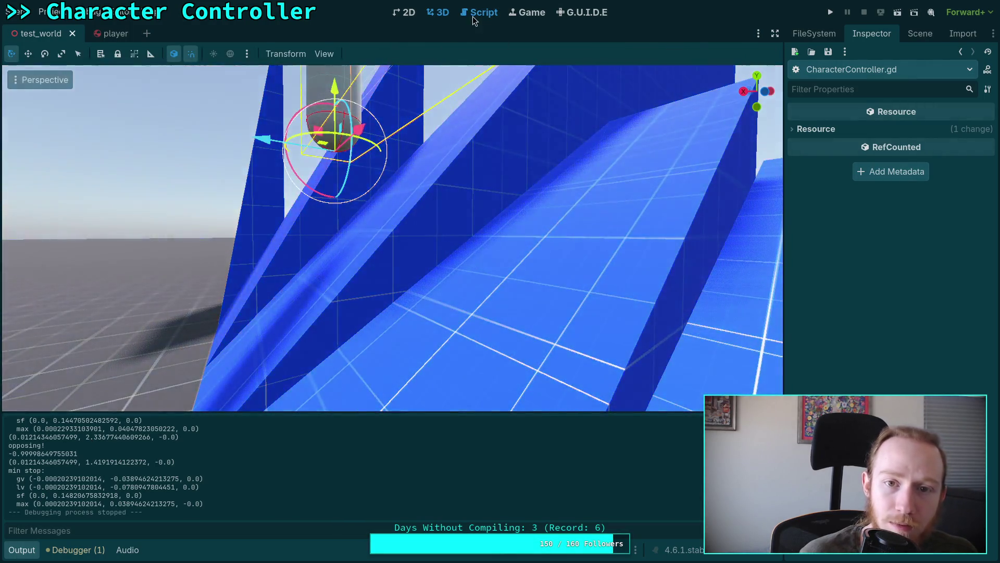
click(474, 12)
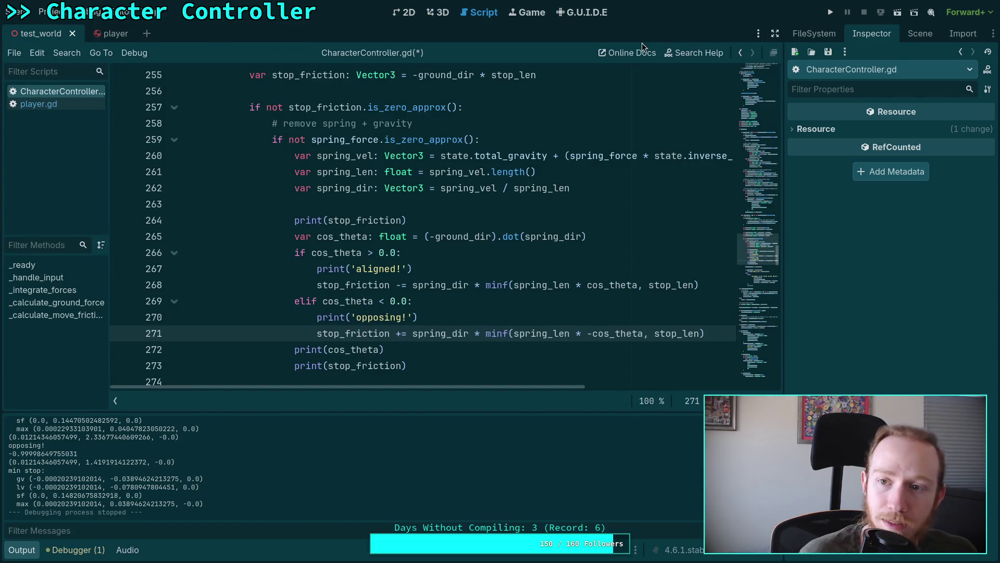
Step: Run the game and drive the capsule across the blue slope with W to test how it stops
click(831, 12)
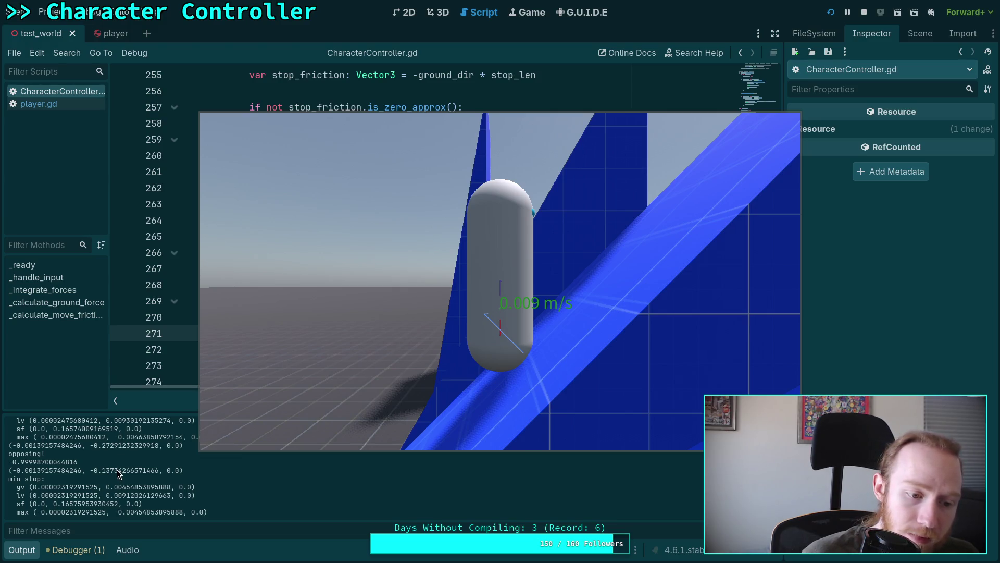
click(265, 420)
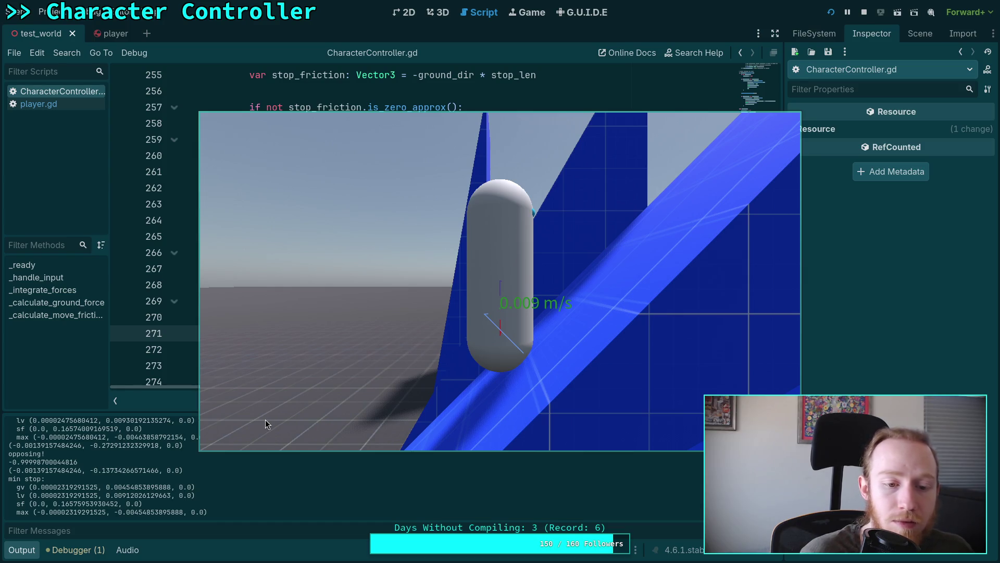
key(w)
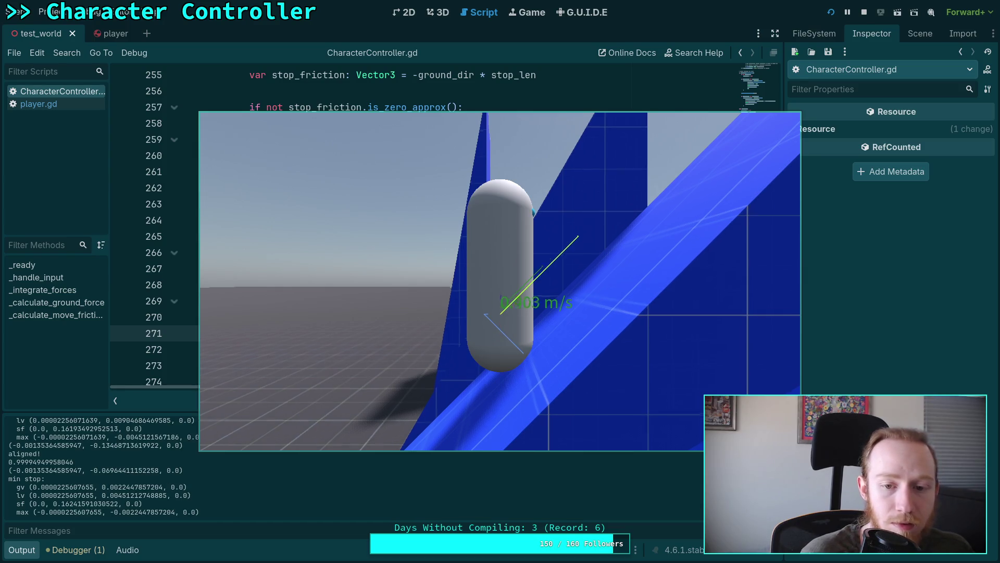
key(w)
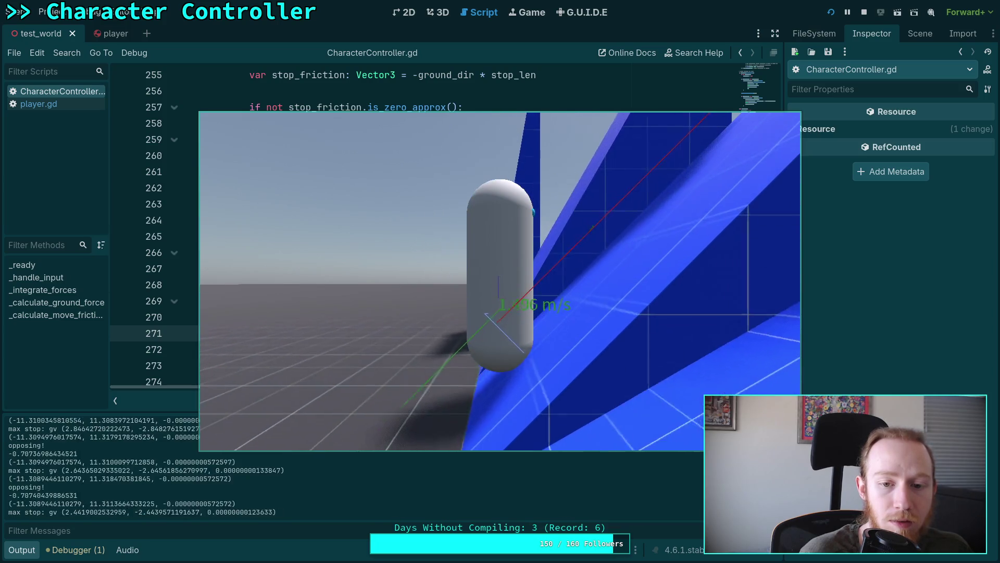
key(w)
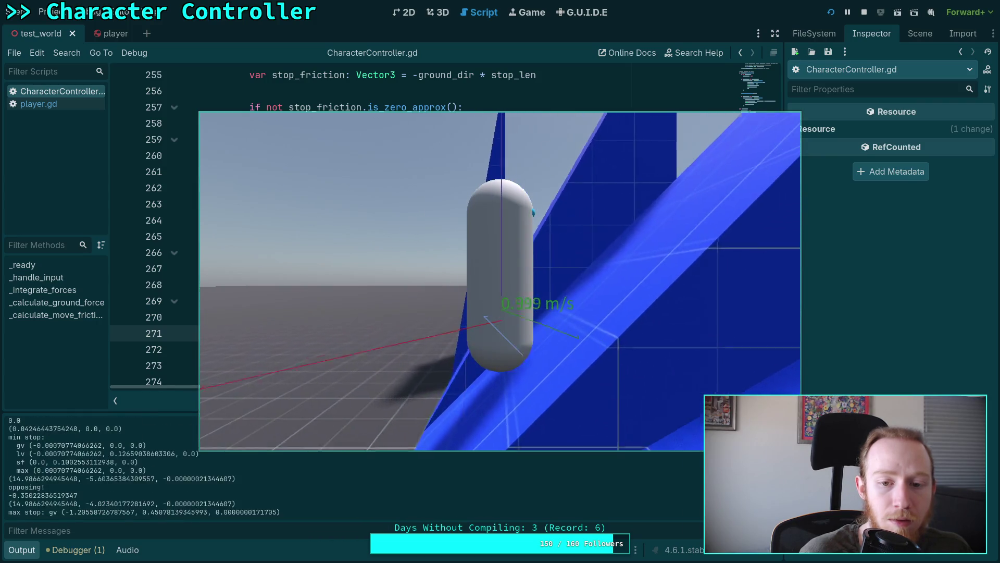
key(w)
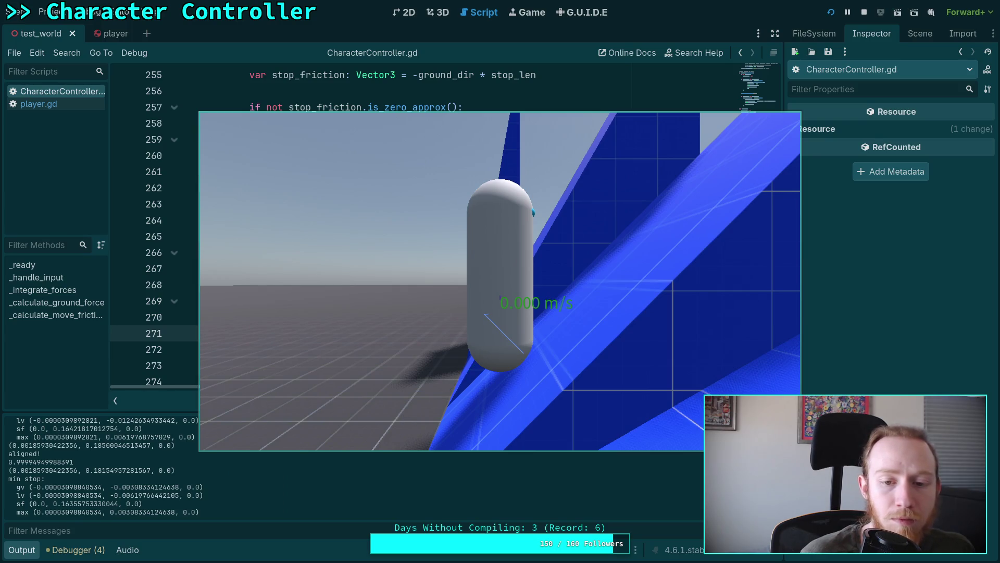
Step: Stop the game, review the 'aligned!'/'opposing!' cos_theta prints in Output, and return to line 265
click(865, 12)
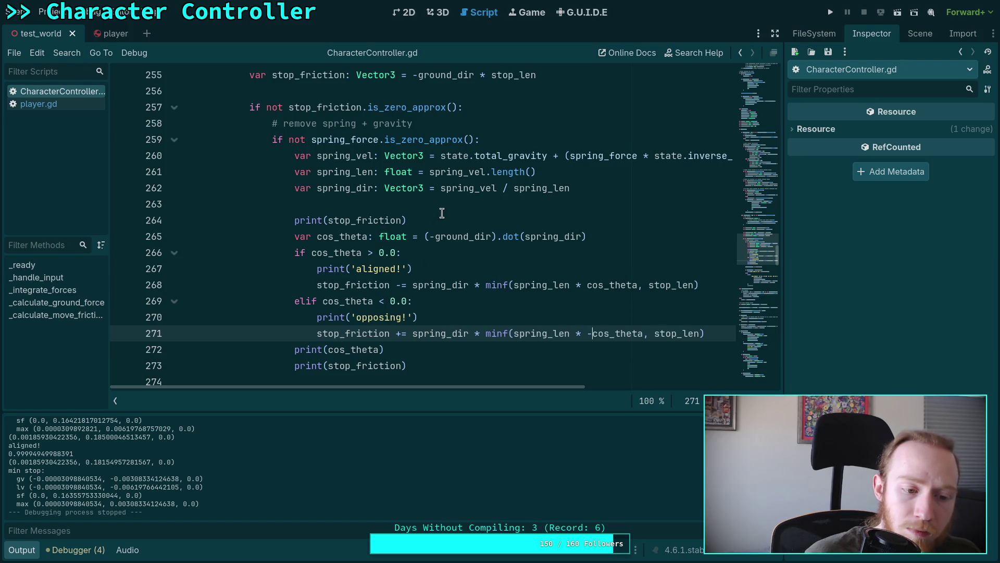
scroll(309, 468, up, 4)
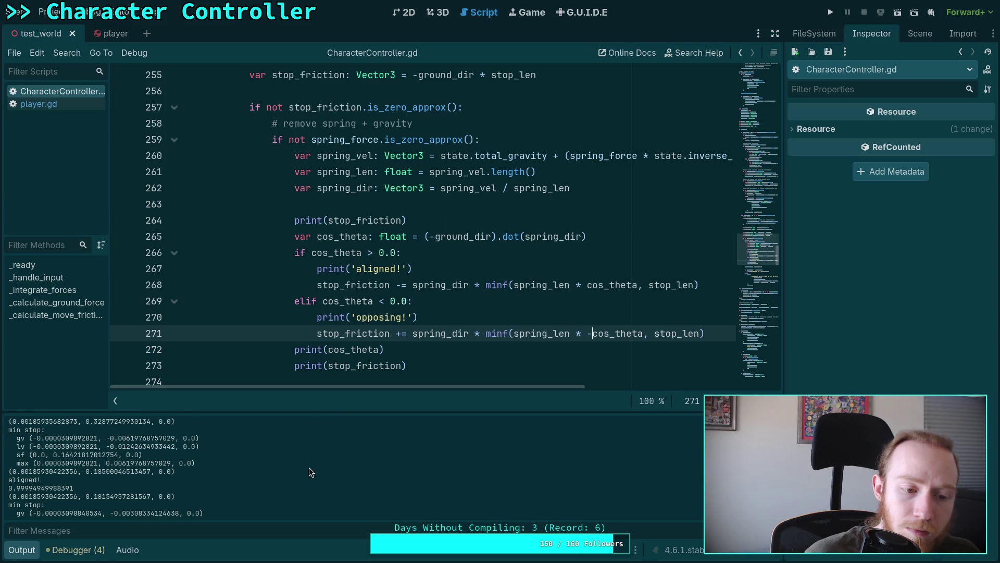
scroll(295, 466, up, 2)
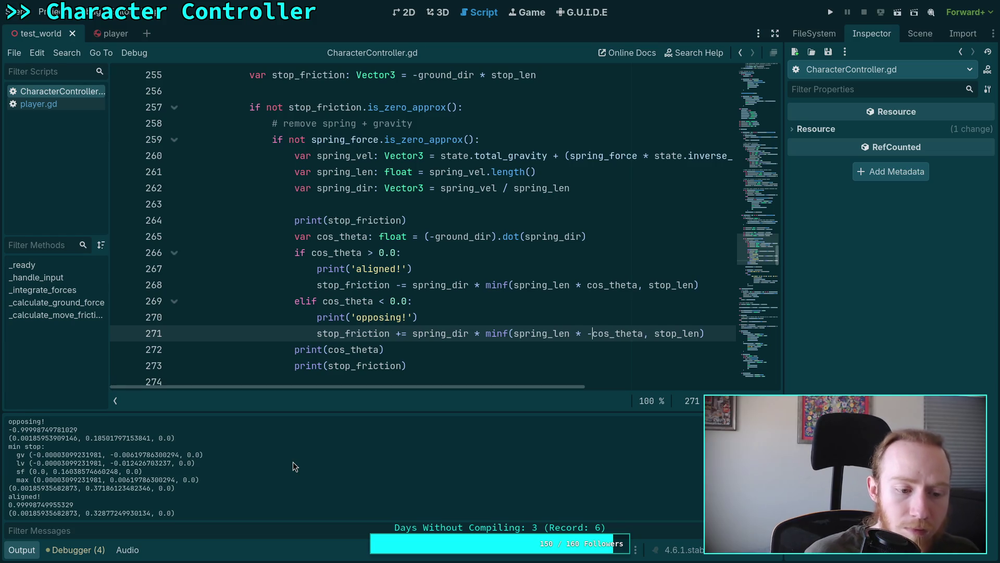
scroll(294, 465, up, 2)
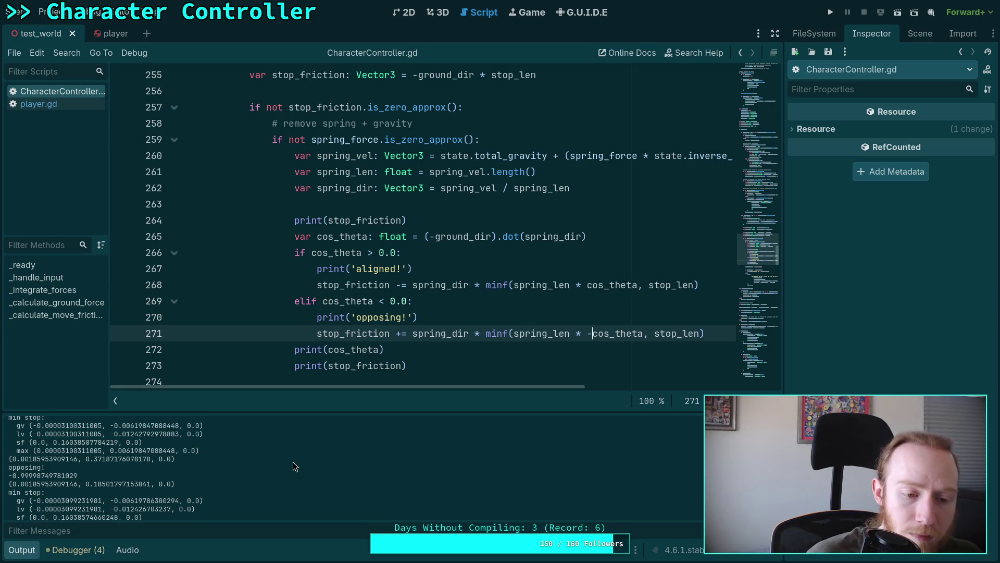
scroll(292, 462, down, 3)
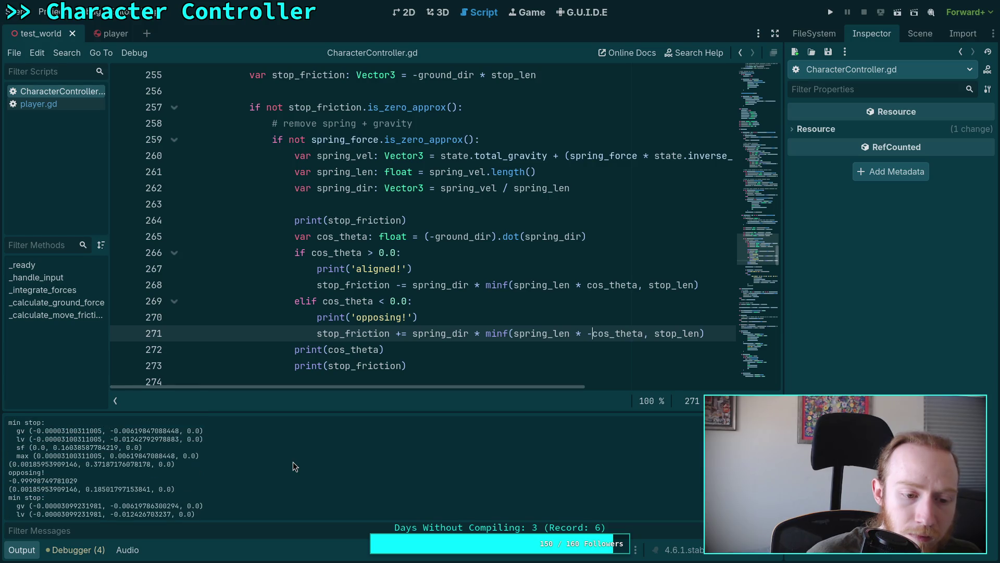
scroll(292, 462, up, 1)
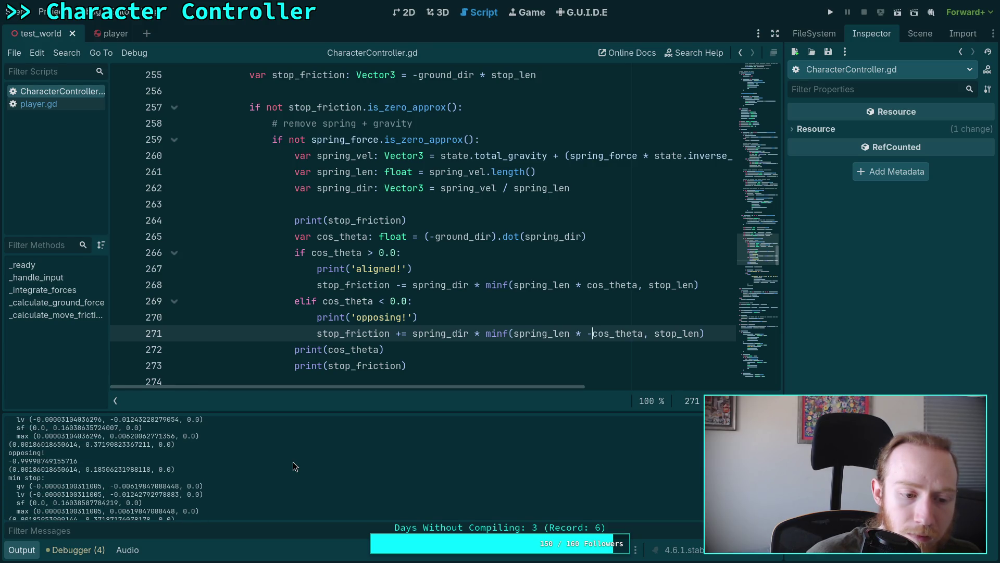
scroll(293, 462, up, 1)
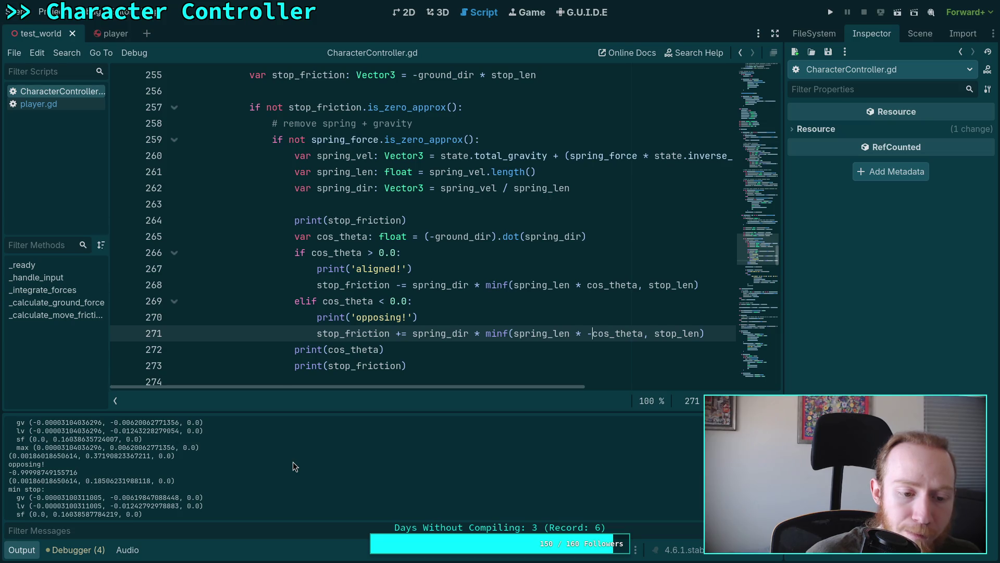
scroll(366, 282, down, 1)
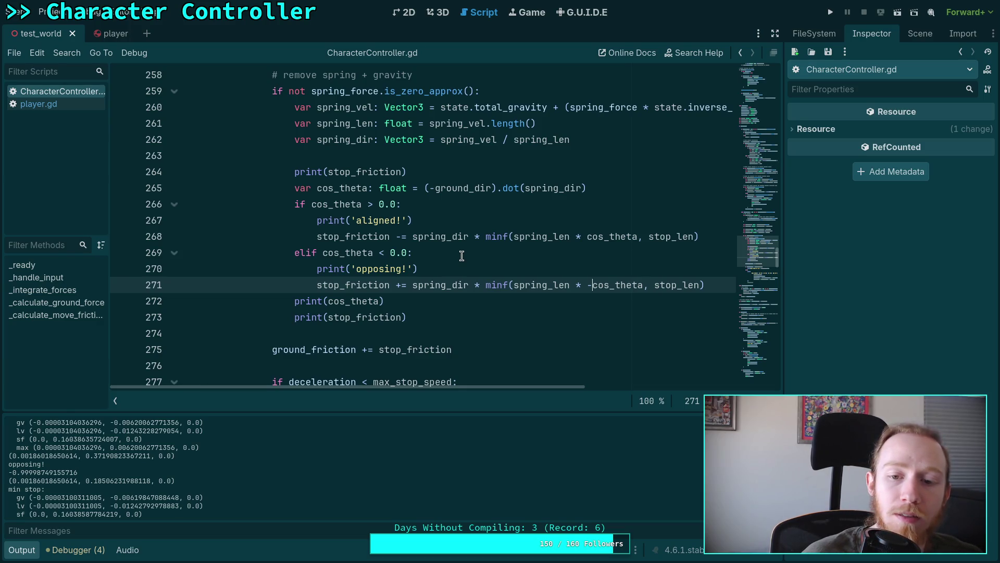
click(615, 188)
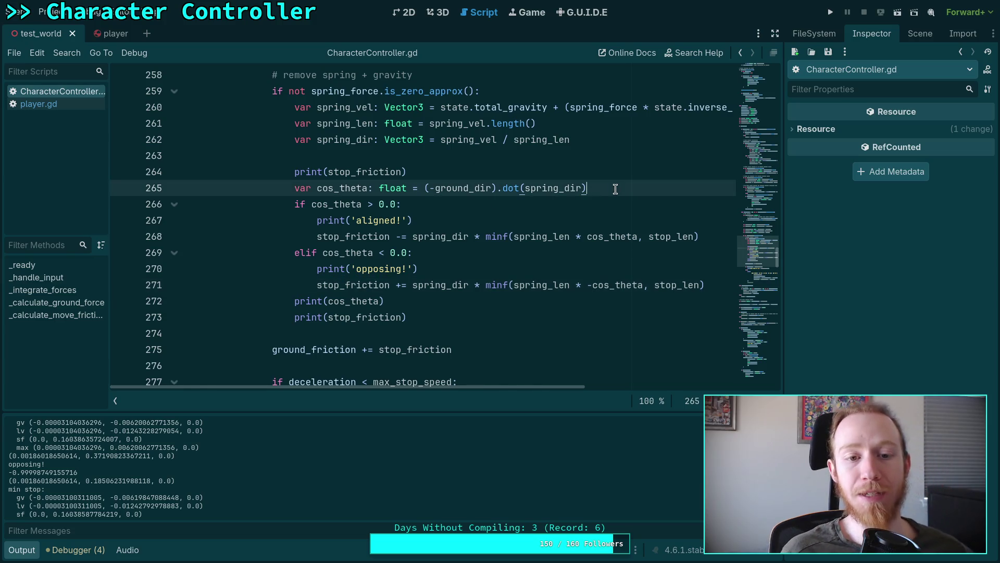
Step: Insert a new stop_friction line below print(stop_friction) that subtracts ground_direction
key(Up)
key(Return)
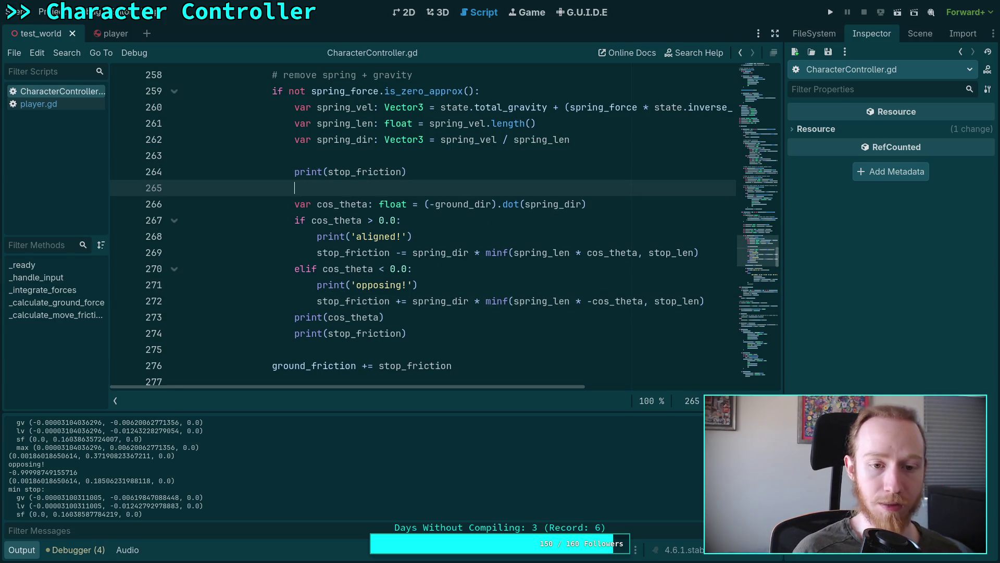
text(stop)
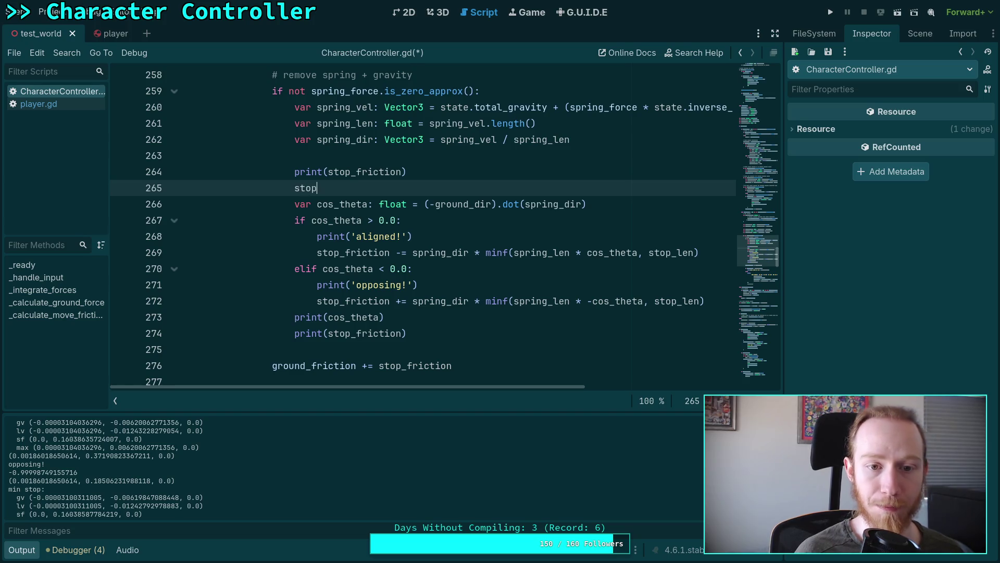
key(Return)
text(s/)
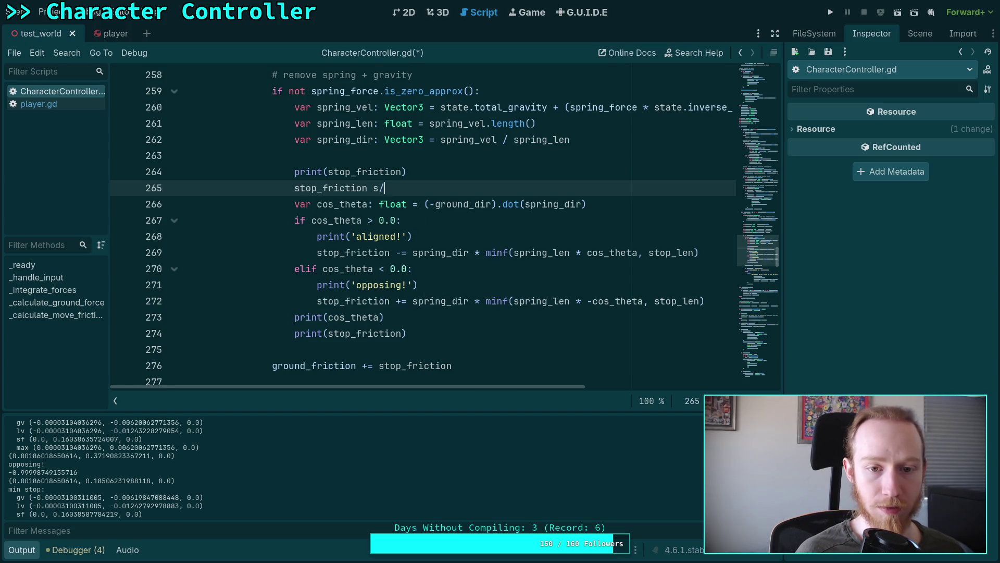
key(BackSpace)
key(BackSpace)
key(Home)
key(Home)
key(shift+Down)
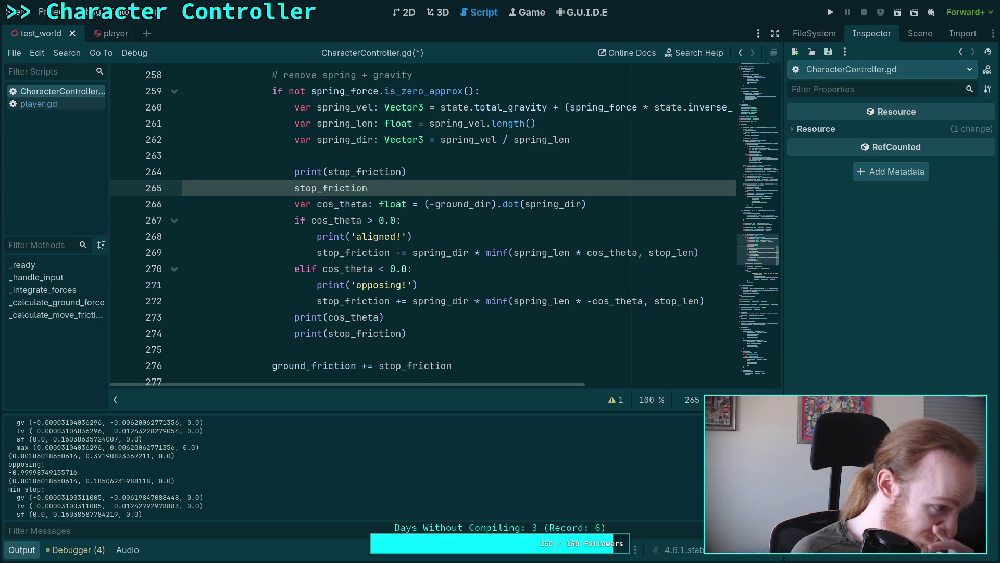
text( -= )
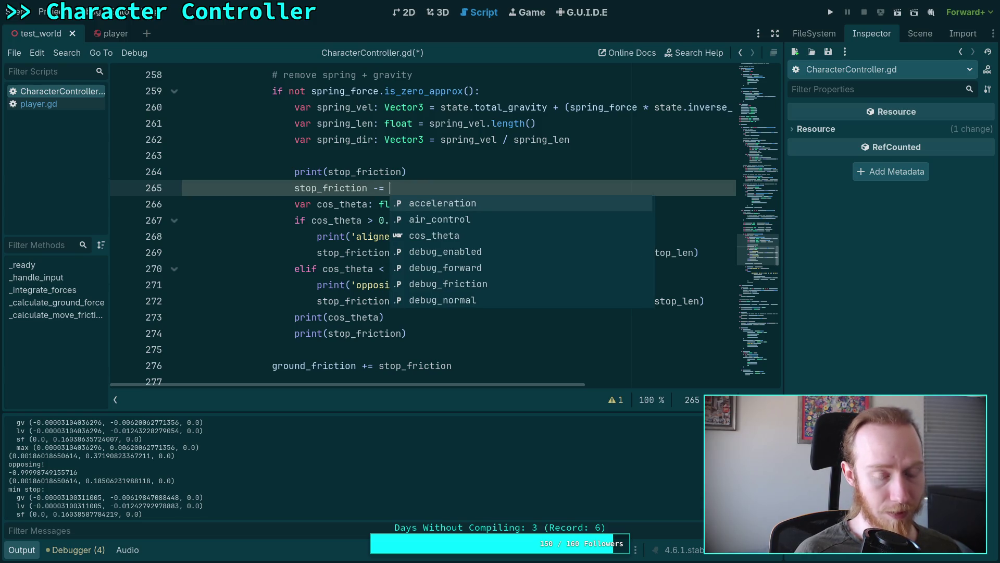
text(gr)
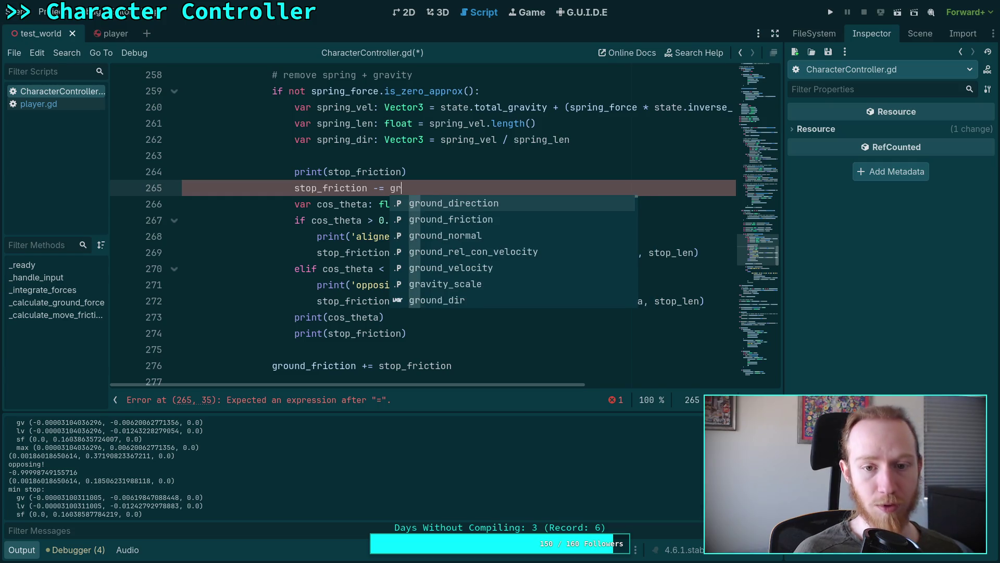
key(Return)
Step: Rewrite it below the cos_theta line as stop_friction += ground_dir * minf(spring_len * absf(cos_theta), stop_len)
scroll(575, 258, up, 3)
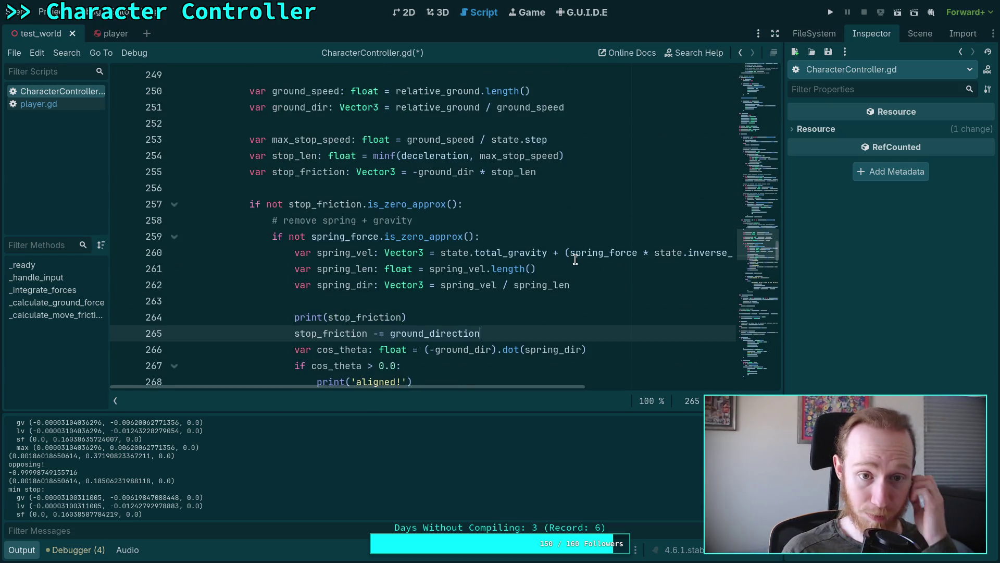
scroll(573, 258, up, 1)
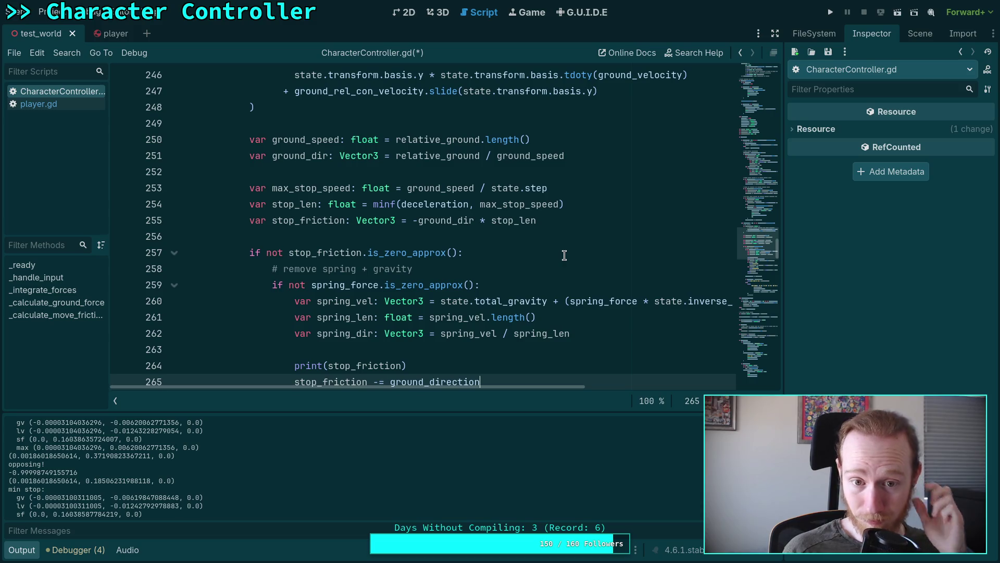
scroll(564, 255, down, 1)
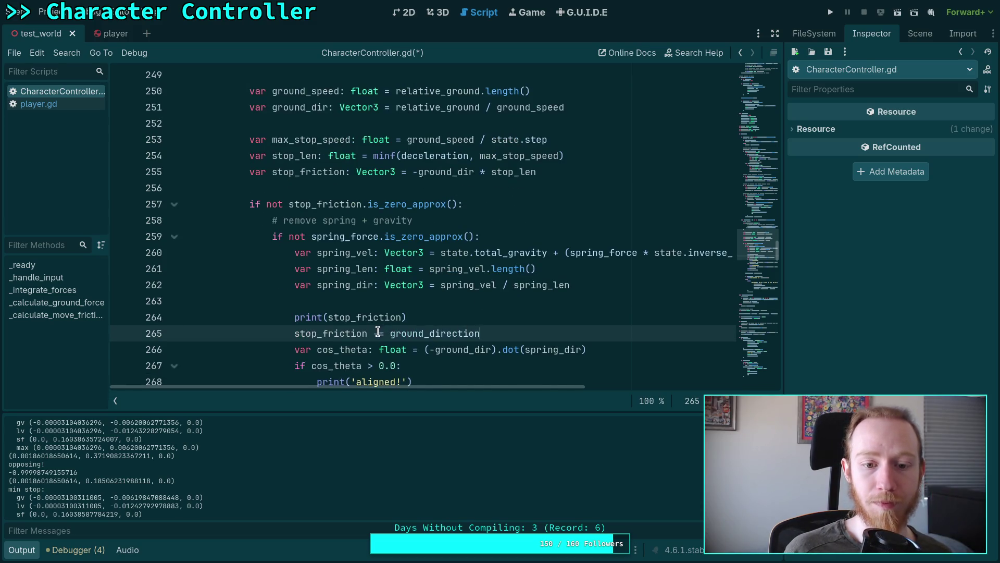
drag(379, 333, 372, 333)
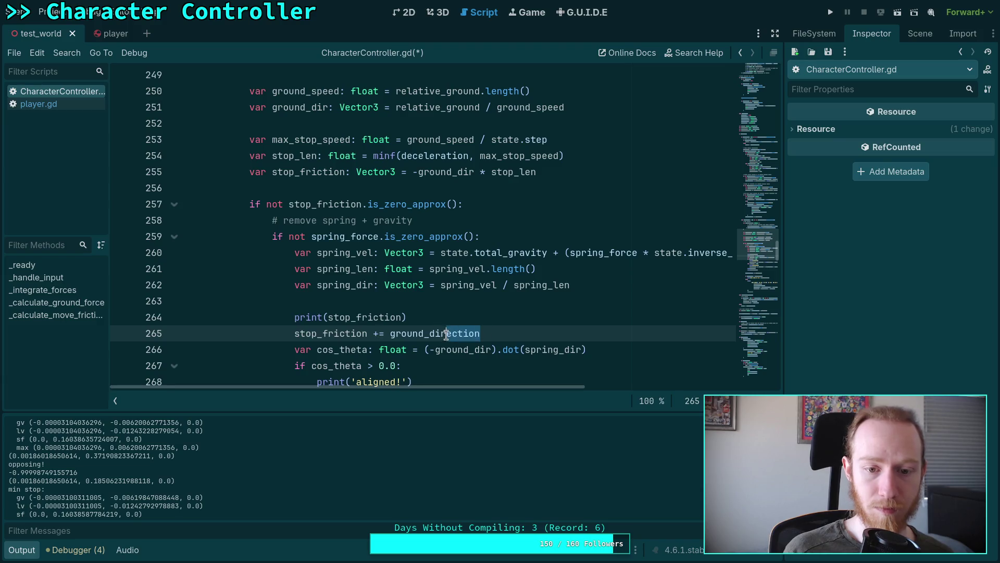
key(BackSpace)
scroll(488, 302, down, 3)
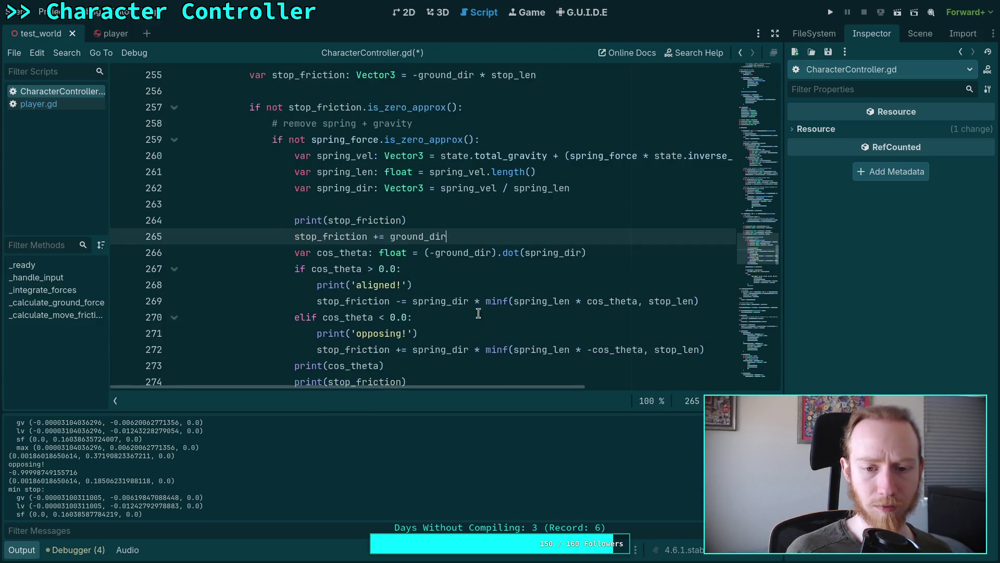
text(*)
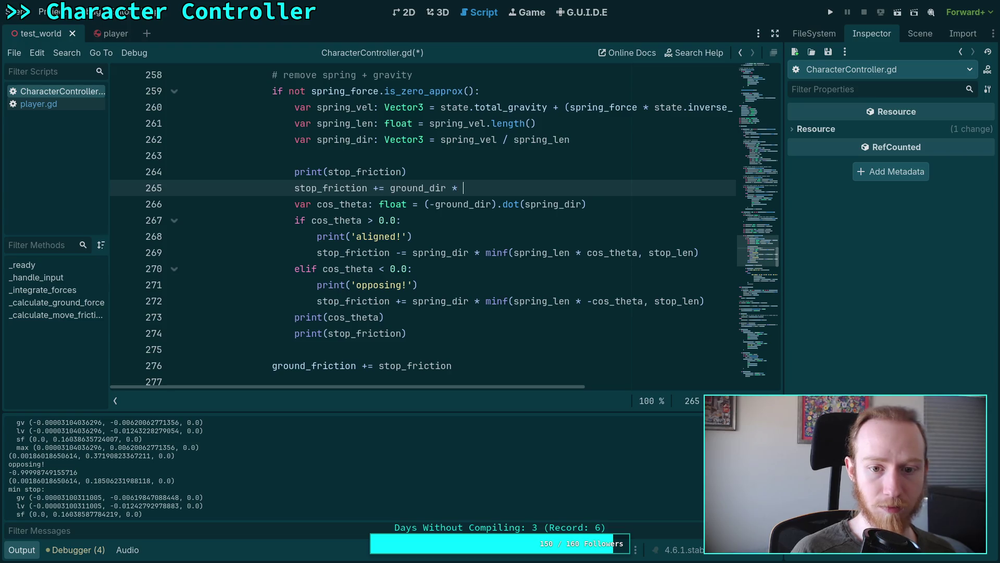
text(()
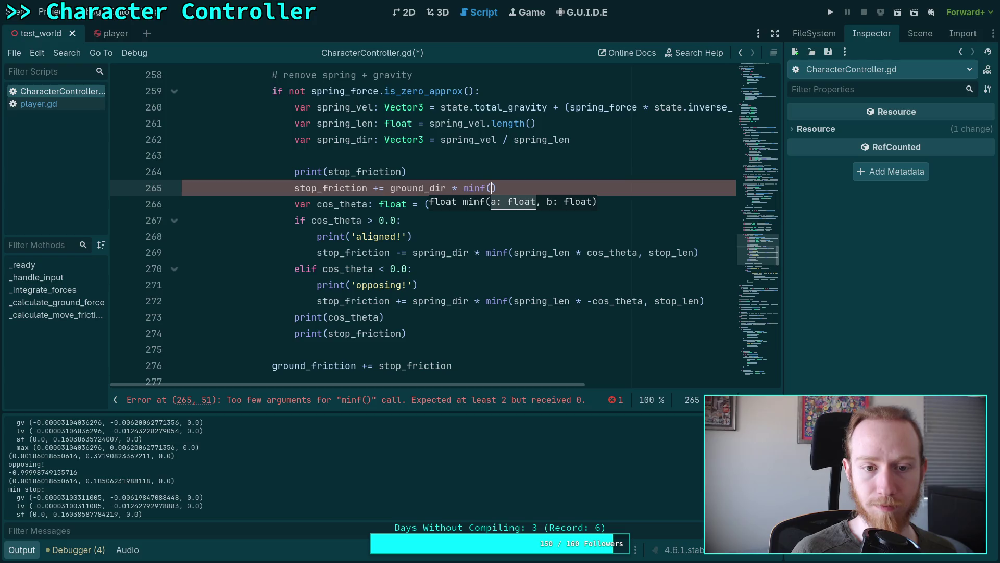
key(alt+Down)
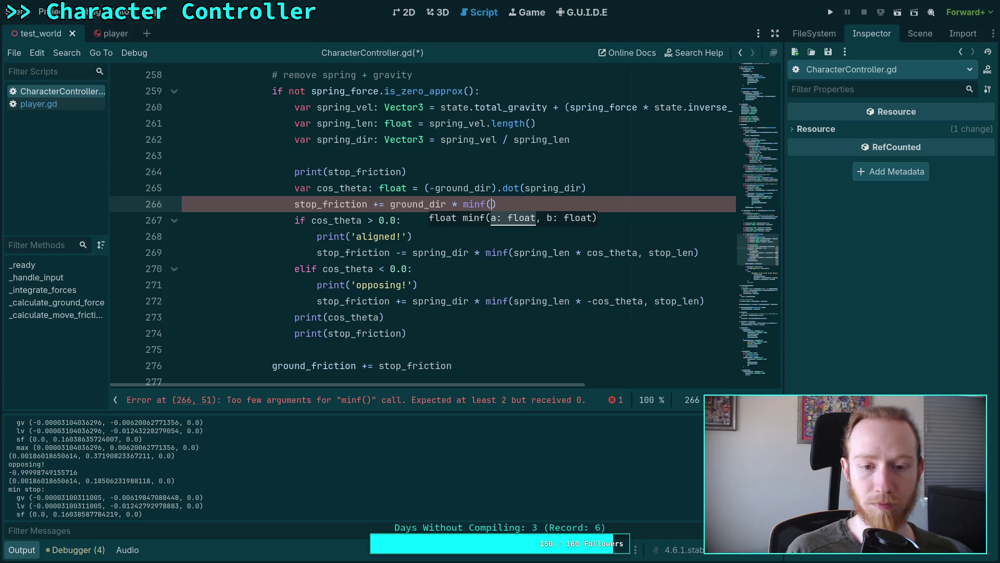
click(434, 195)
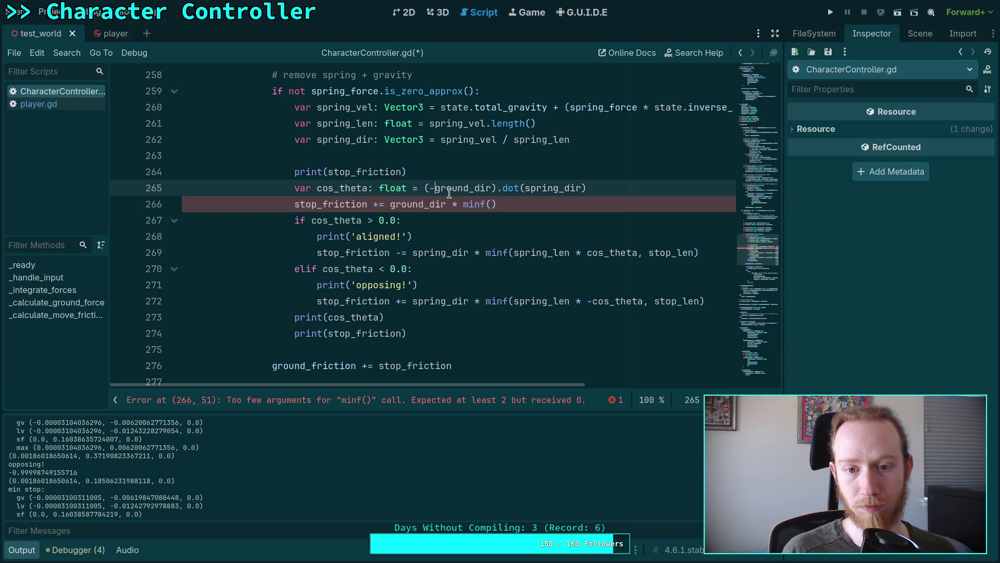
click(479, 187)
key(Delete)
click(490, 203)
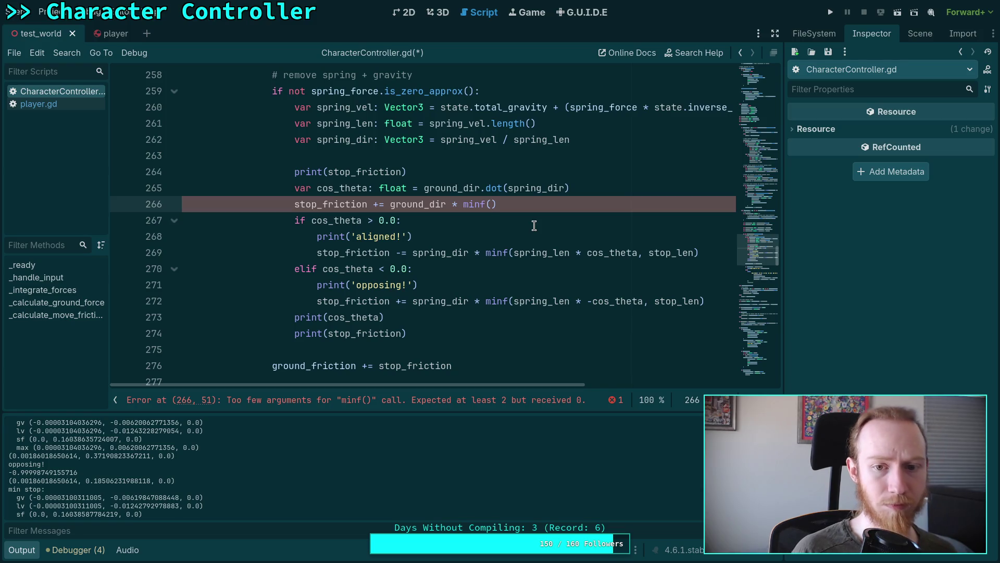
text(spring_len * absf)
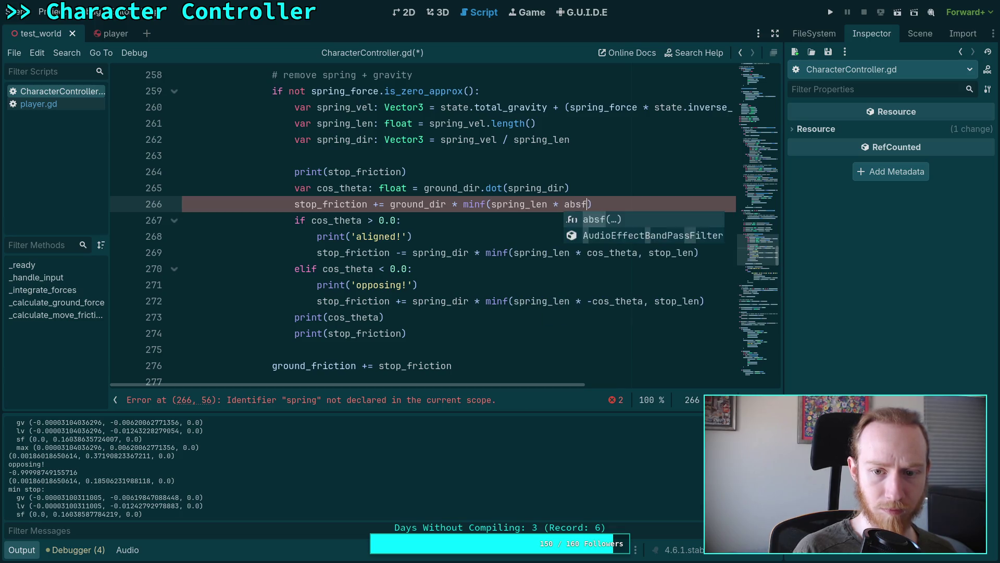
text((cos_theta)
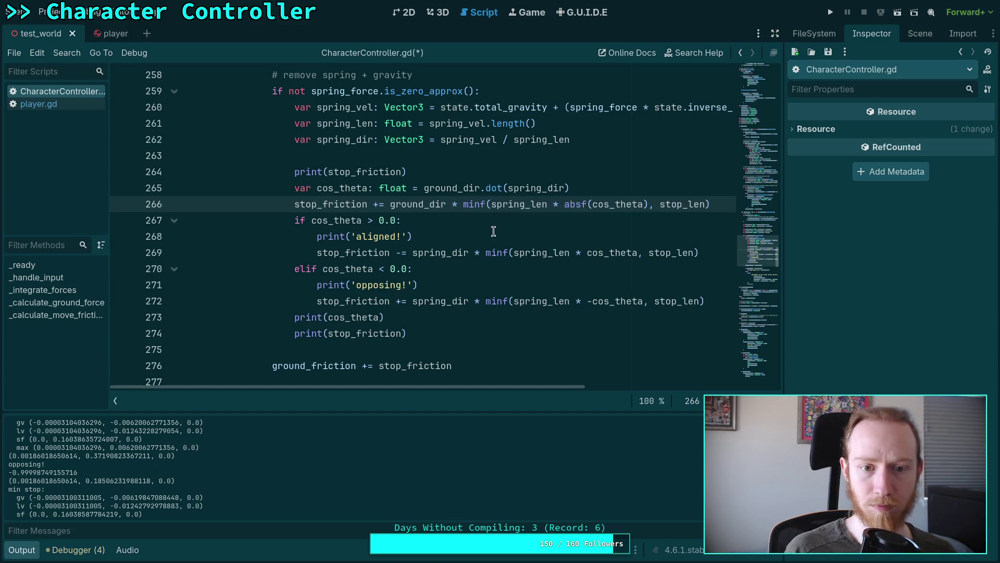
Step: Delete the aligned/opposing if-elif block and the print(cos_theta) line, then save the script
mouse_move(719, 301)
mouse_down()
mouse_move(719, 188)
mouse_move(719, 204)
mouse_up()
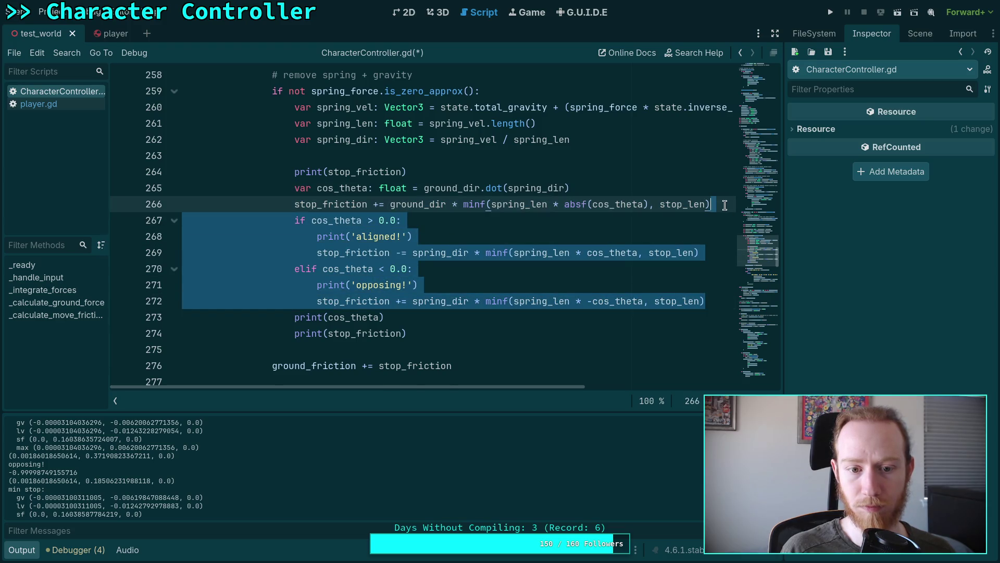
key(BackSpace)
key(Down)
key(shift+Up)
key(BackSpace)
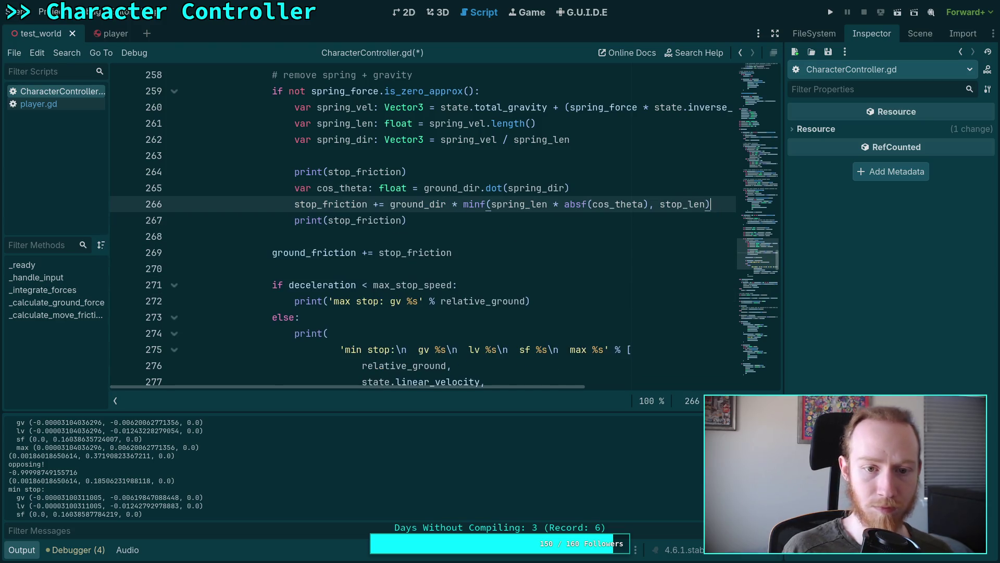
key(ctrl+s)
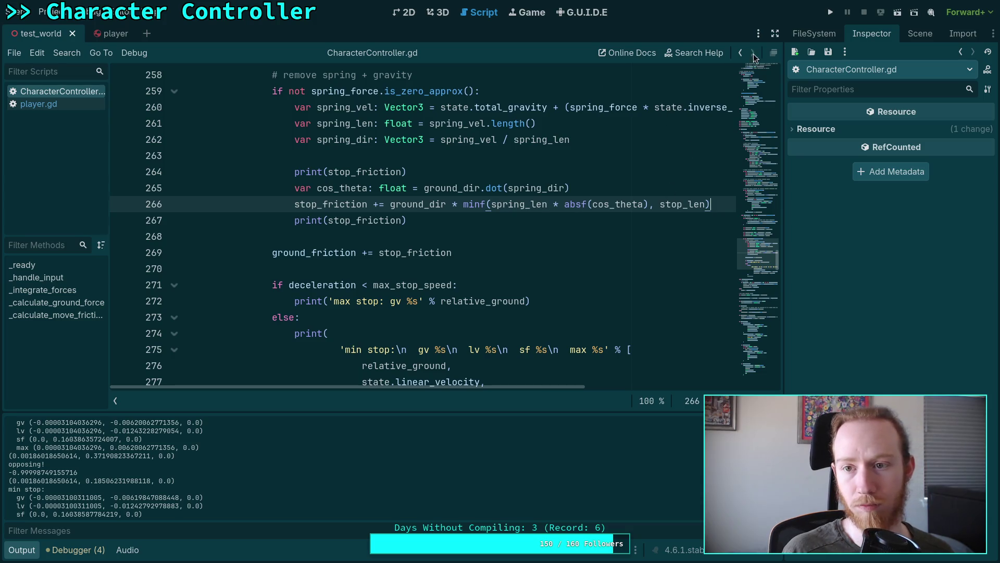
click(833, 17)
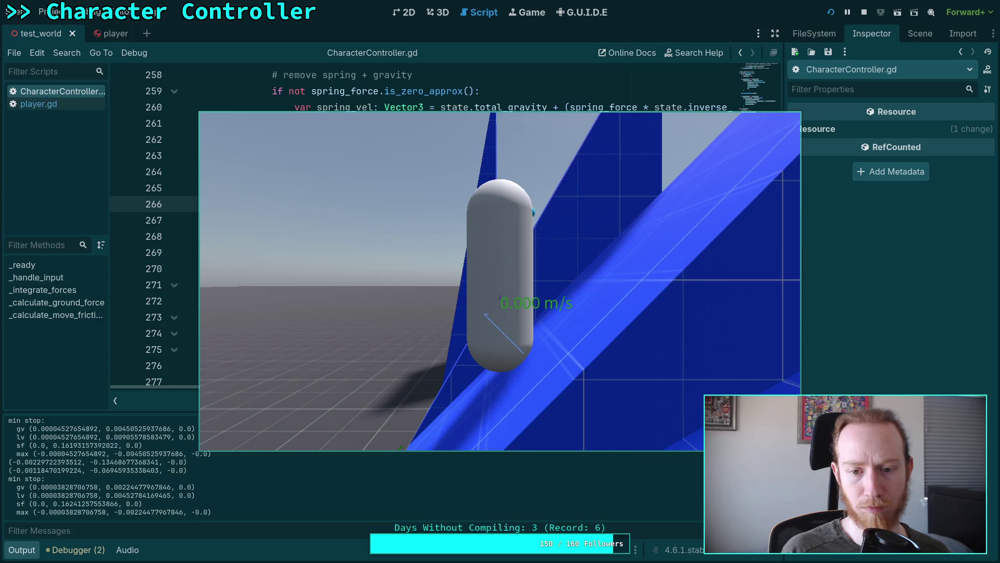
click(864, 12)
click(831, 12)
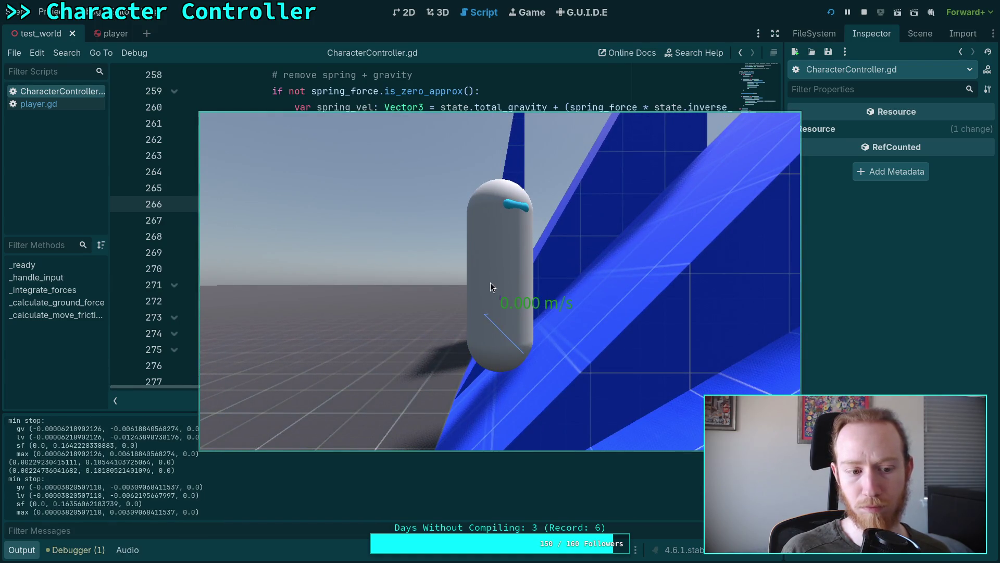
click(865, 13)
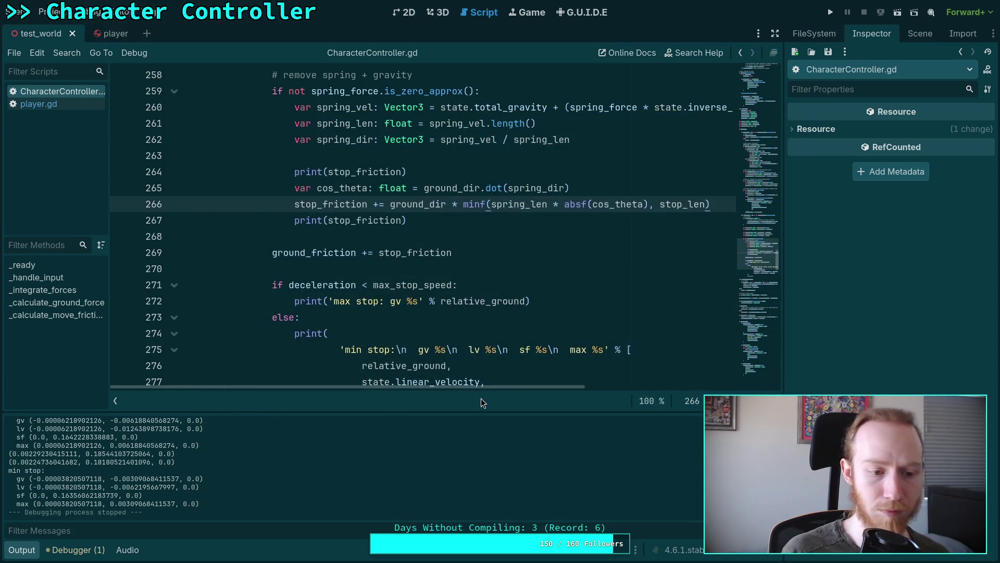
scroll(136, 485, up, 1)
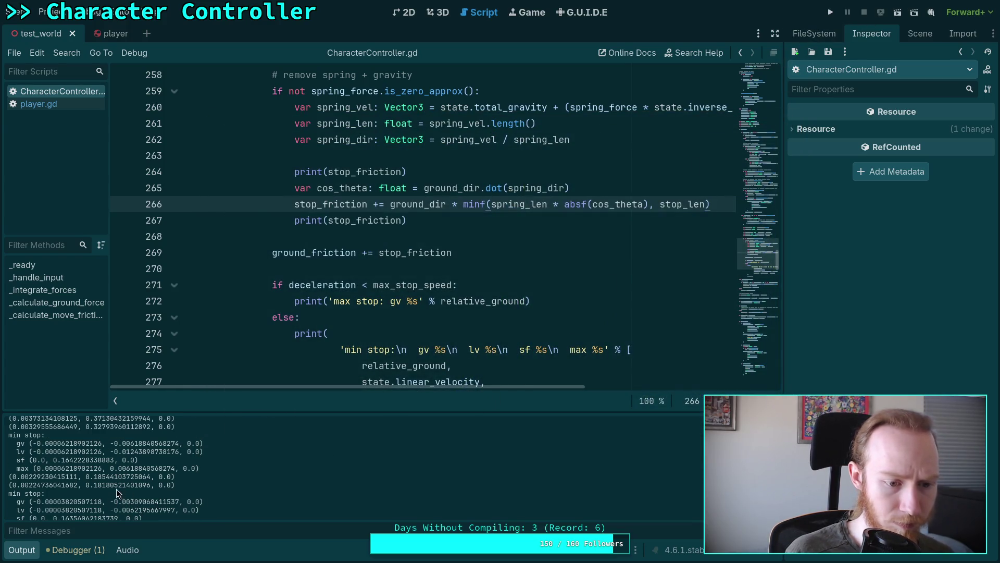
scroll(100, 480, up, 2)
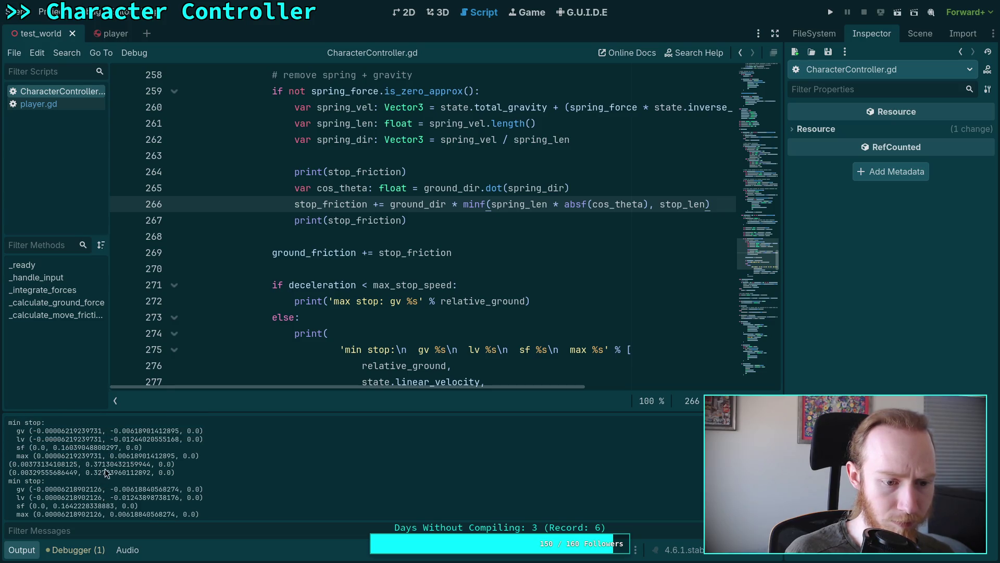
scroll(105, 471, up, 2)
scroll(100, 473, up, 2)
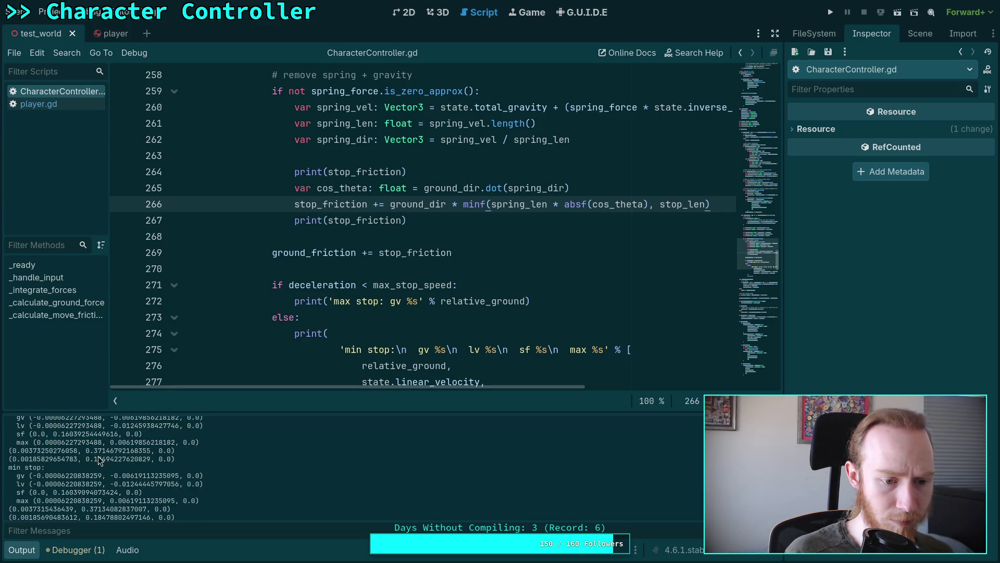
scroll(98, 462, up, 1)
scroll(99, 455, up, 5)
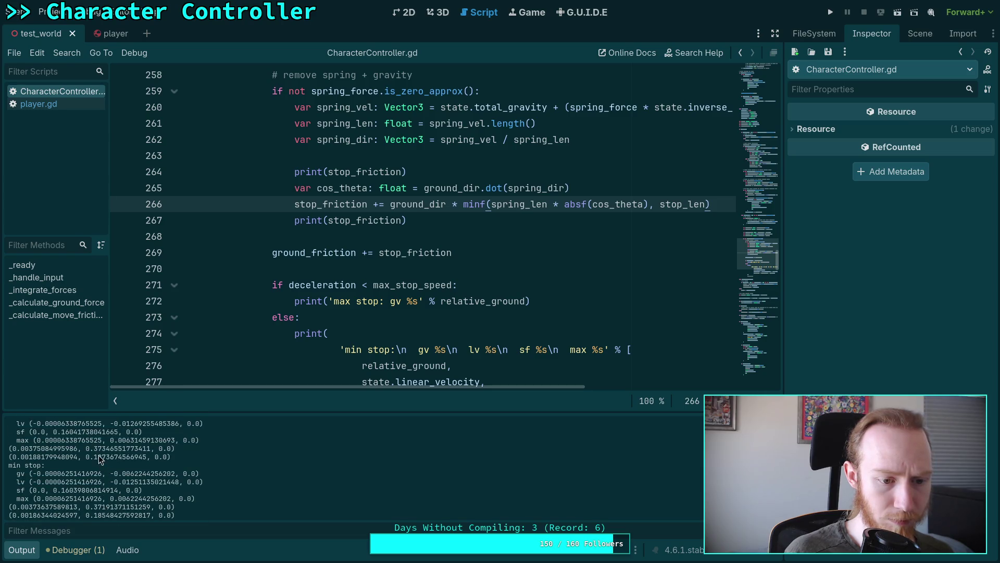
scroll(108, 461, up, 8)
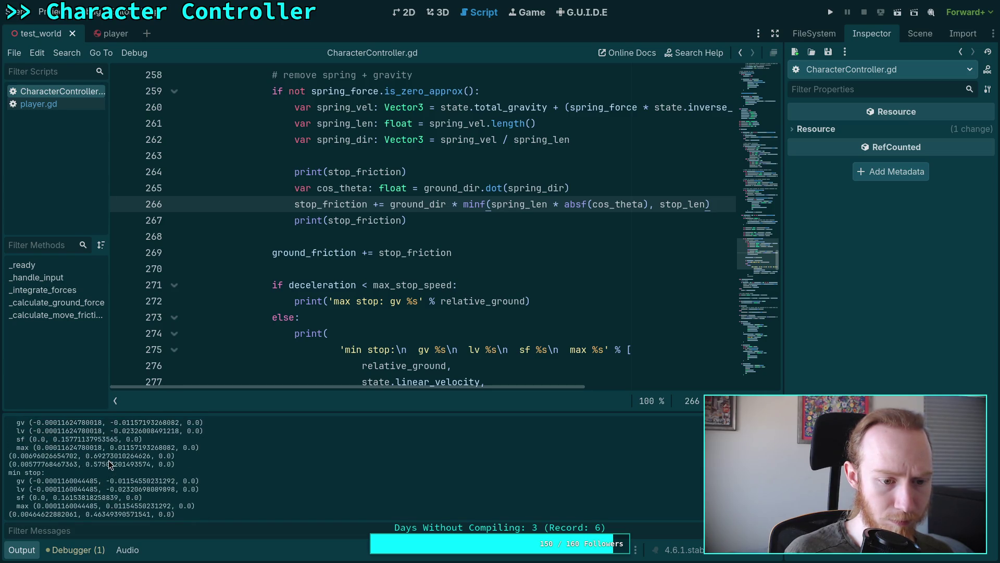
scroll(134, 471, up, 5)
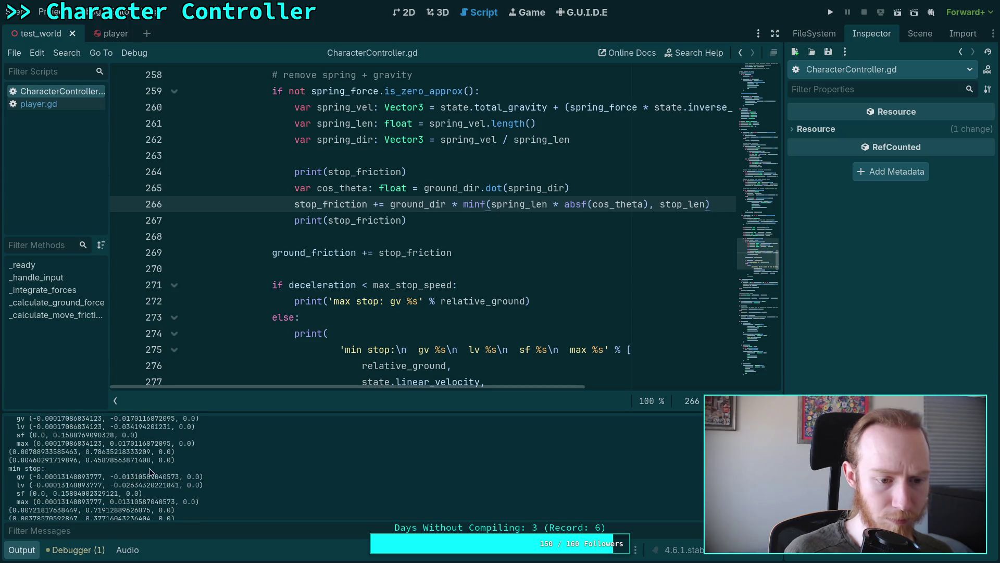
click(826, 16)
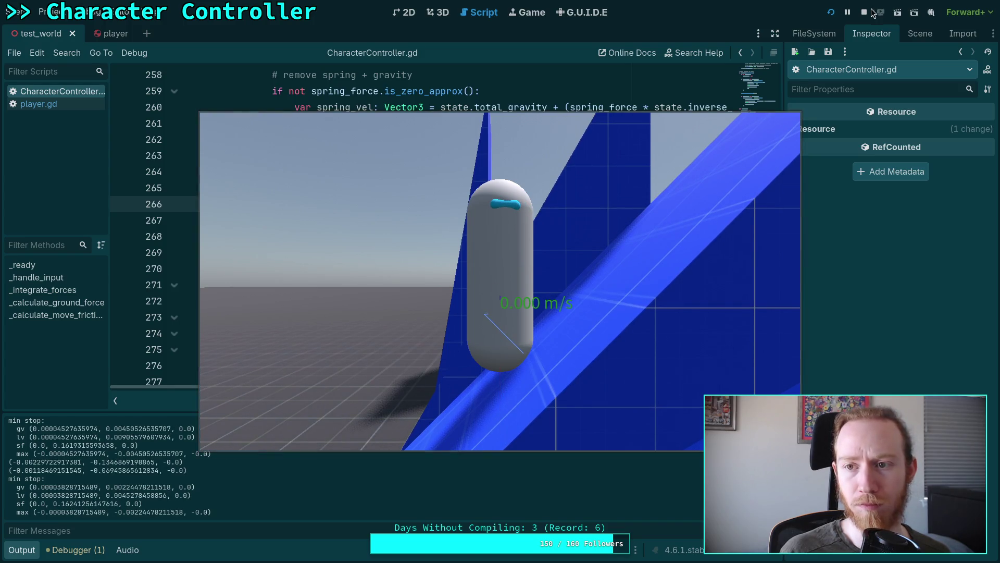
Step: Stop the game and delete both print(stop_friction) debug lines plus the leftover empty line
key(Escape)
scroll(558, 310, up, 2)
drag(409, 317, 182, 317)
key(BackSpace)
drag(404, 268, 182, 252)
key(BackSpace)
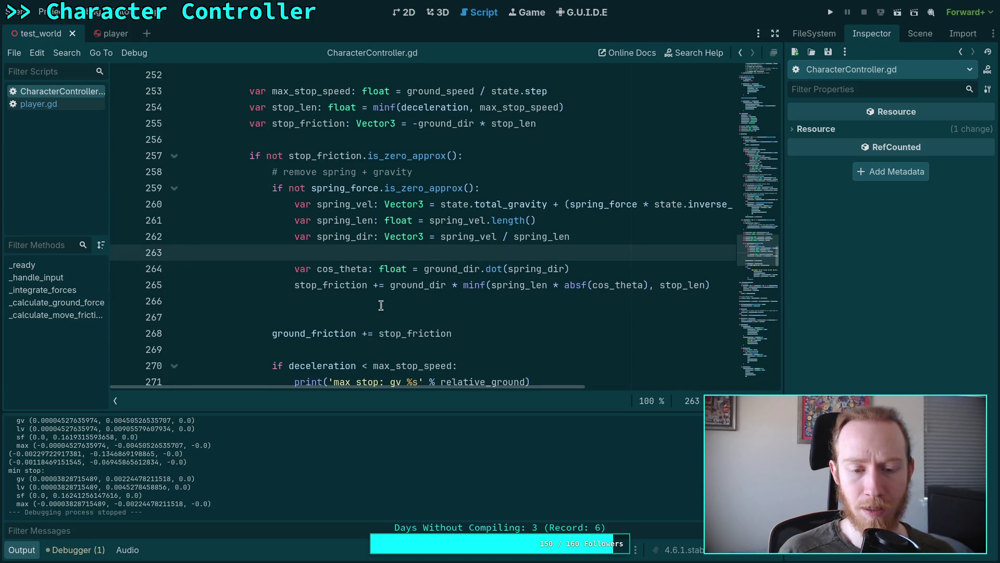
click(381, 305)
key(BackSpace)
Step: Check where spring_len, spring_vel and spring_dir are used, then add a blank line after line 257 and save
drag(480, 385, 545, 385)
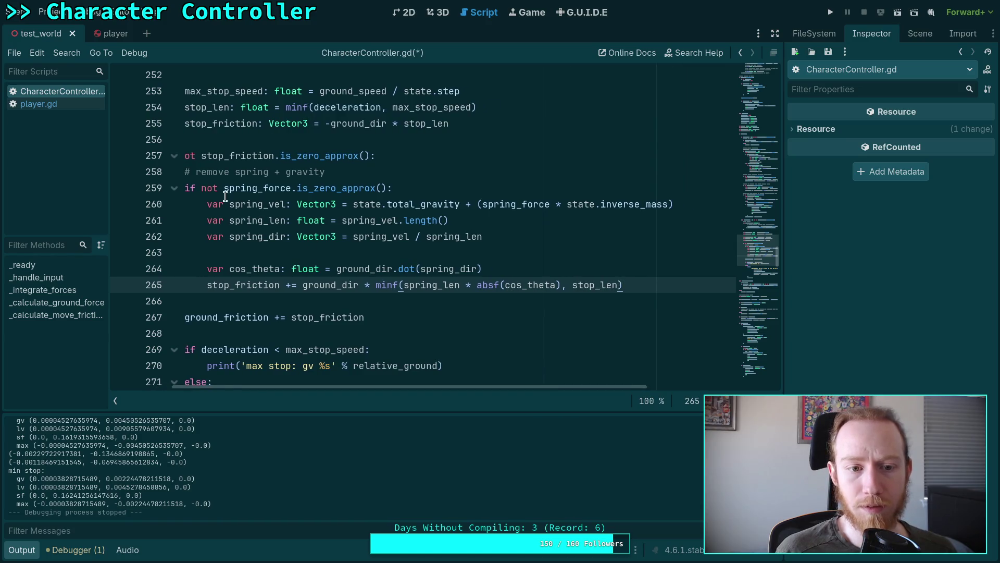
double_click(268, 217)
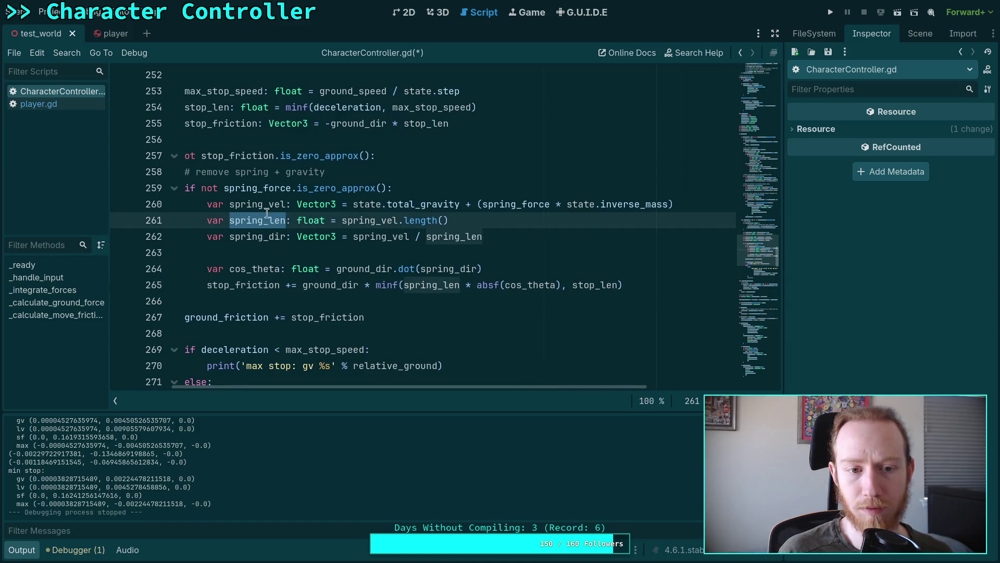
double_click(266, 208)
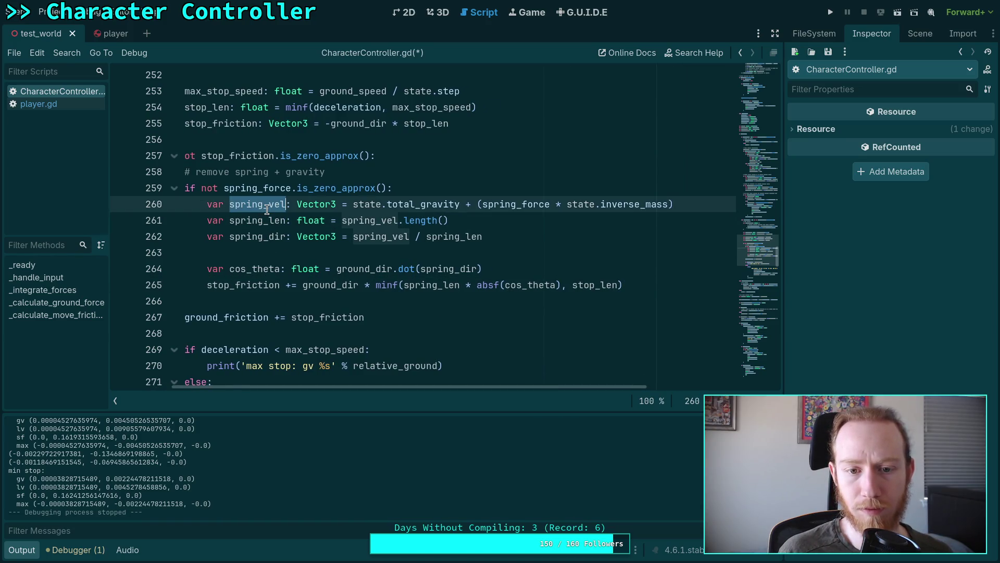
double_click(252, 238)
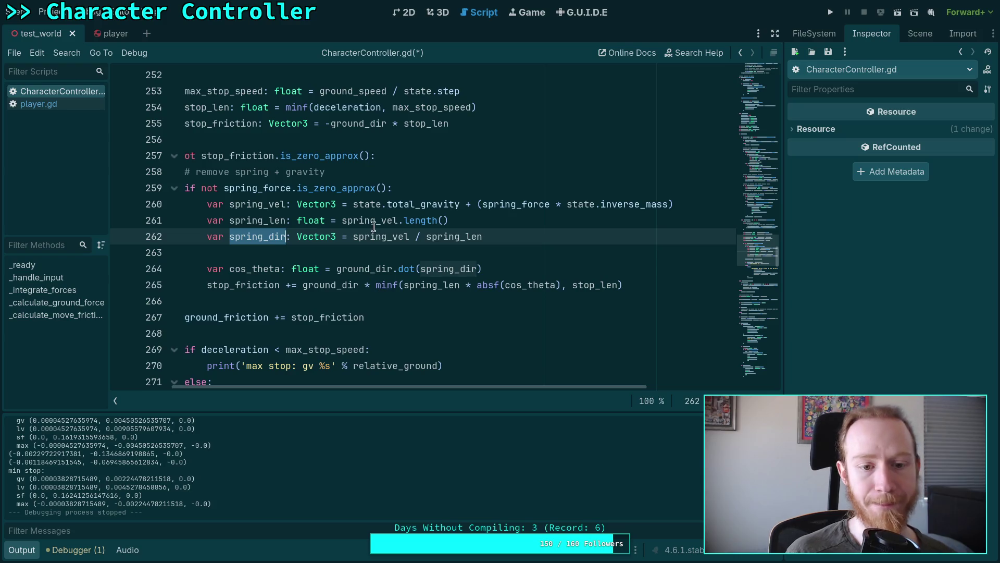
click(396, 155)
key(Return)
key(ctrl+s)
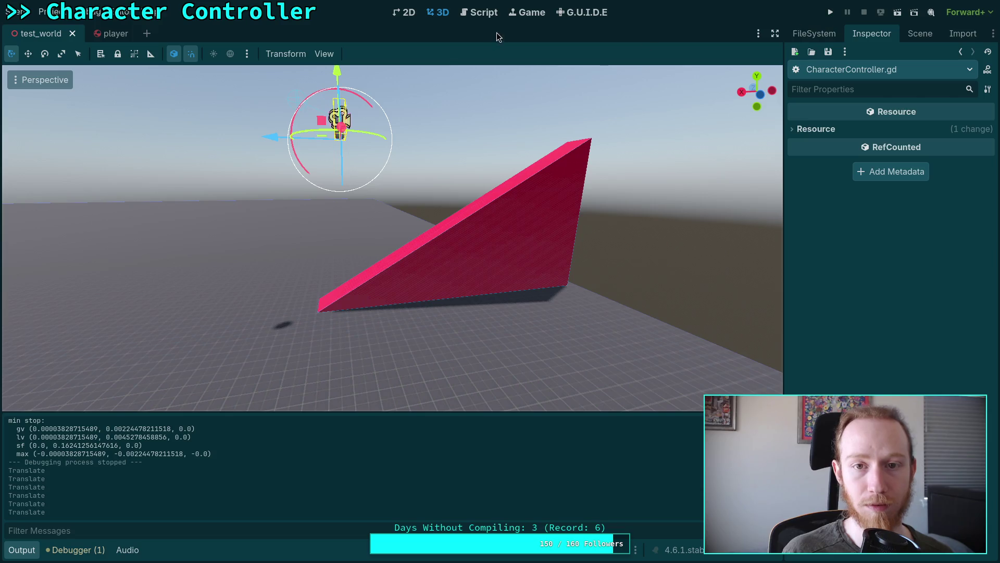
Step: Uncomment Engine.time_scale = 0.0625 in player.gd, run the game in slow motion, then stop it
click(482, 12)
click(38, 104)
scroll(273, 165, up, 3)
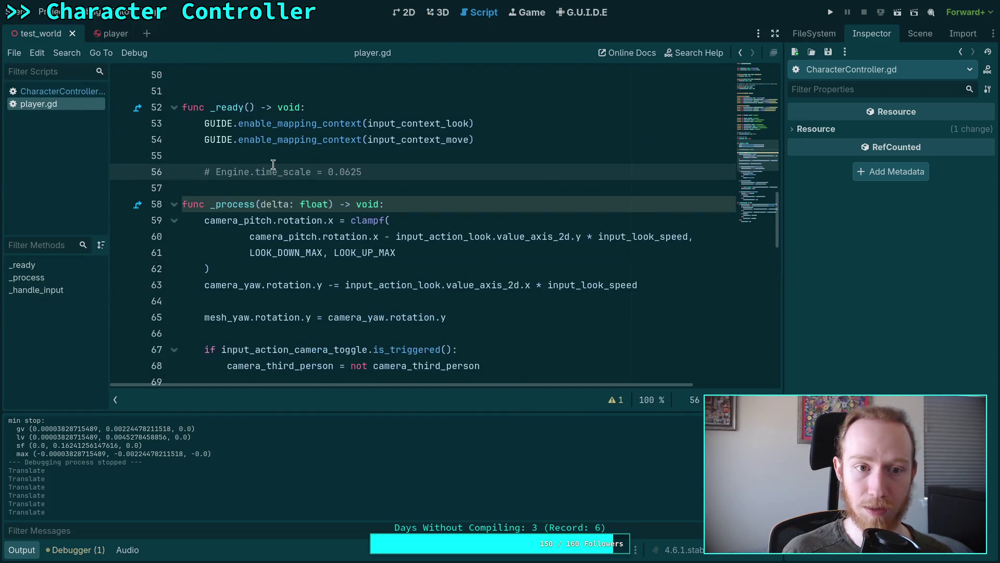
key(ctrl+k)
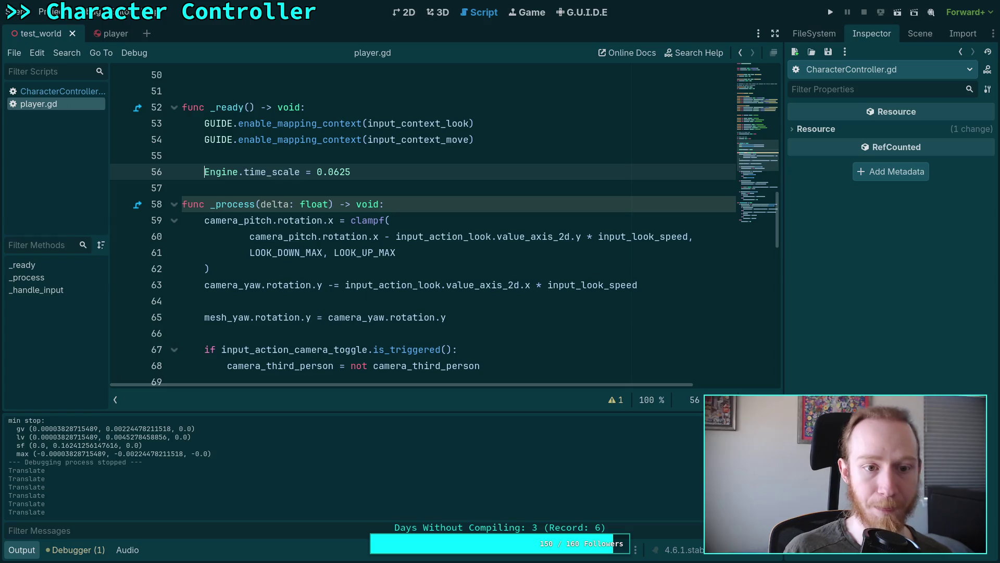
click(831, 12)
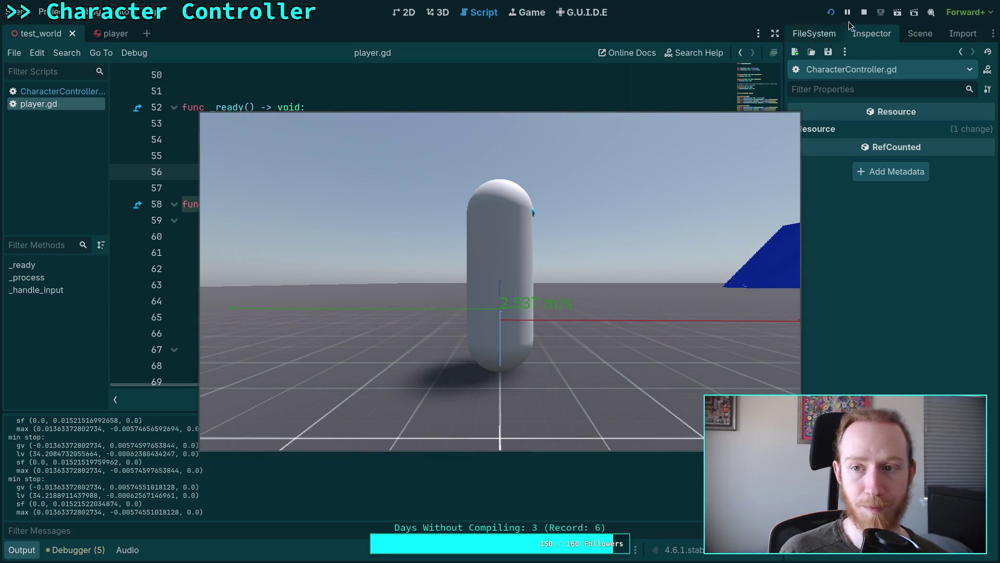
click(864, 12)
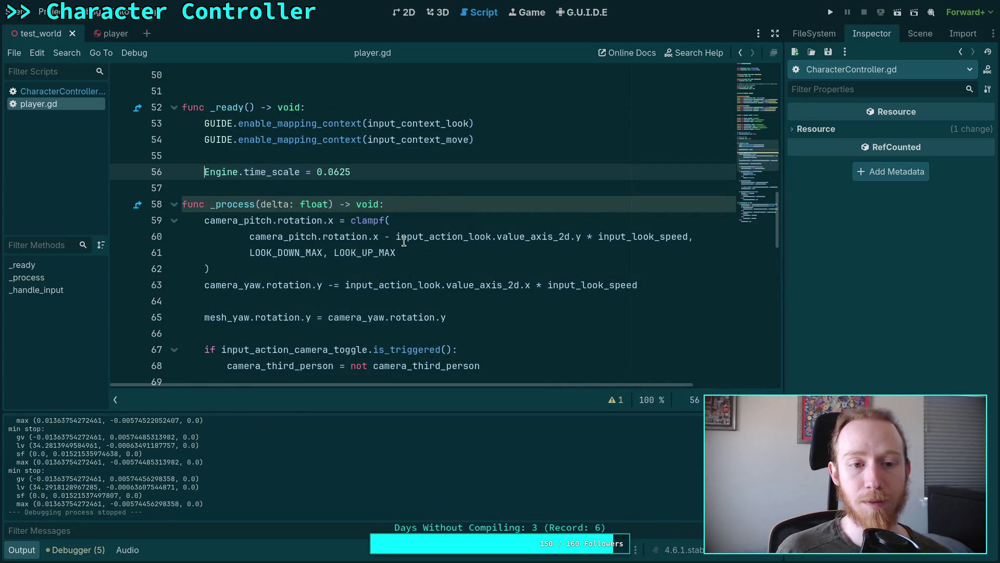
Step: Comment out the Engine.time_scale line in player.gd and test-run the game at normal speed
text(#)
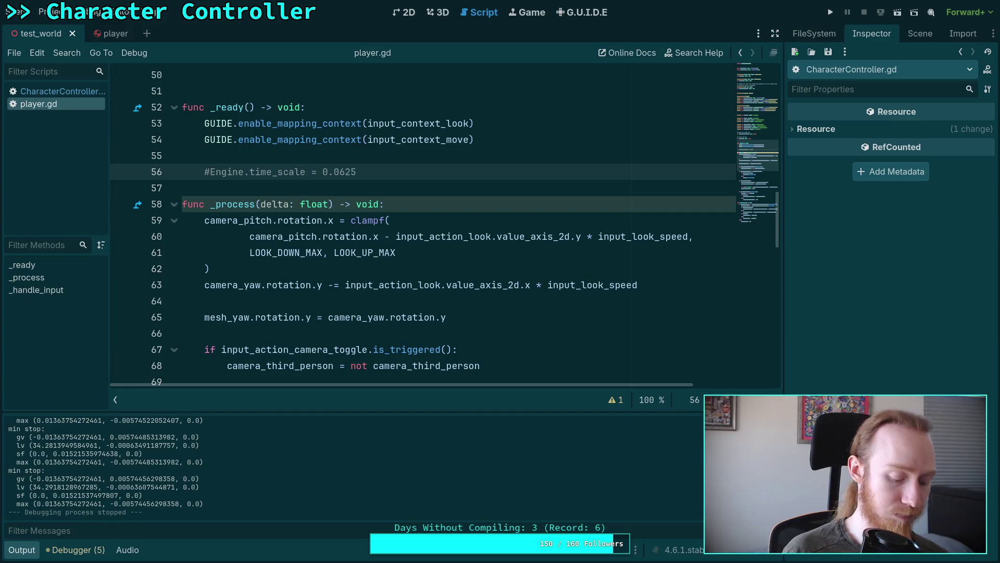
click(831, 12)
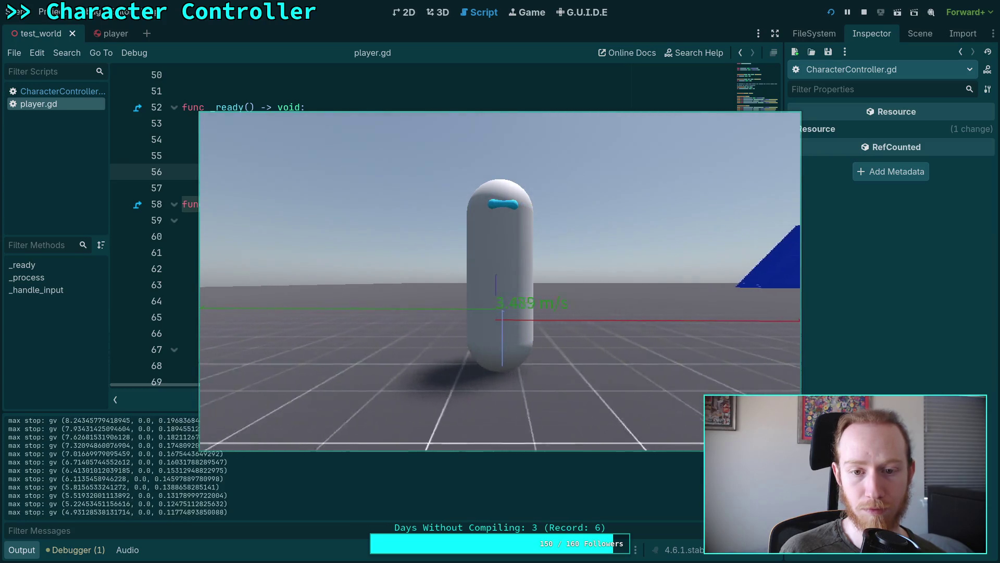
key(F8)
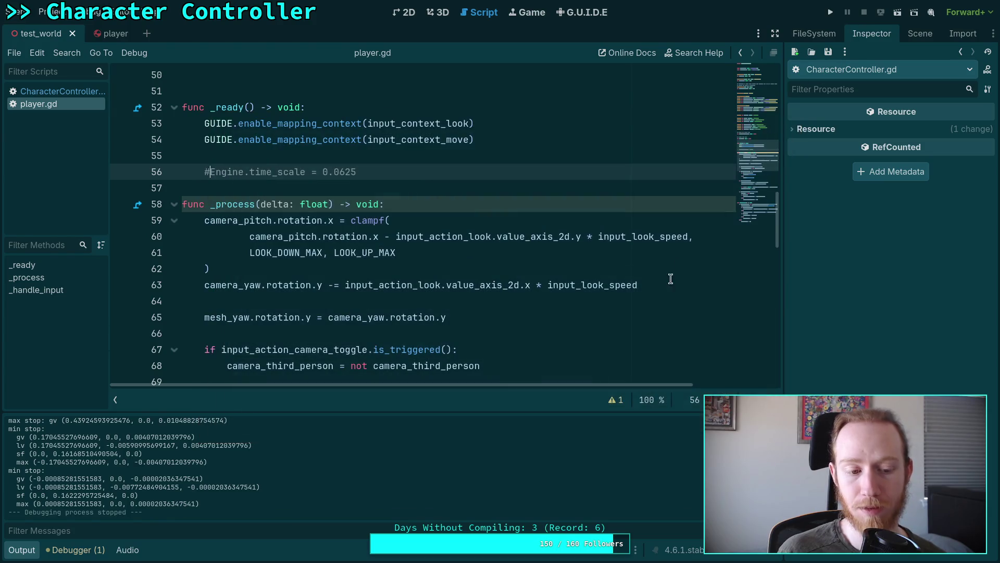
Step: Scroll through player.gd and switch back to CharacterController.gd
scroll(463, 326, up, 6)
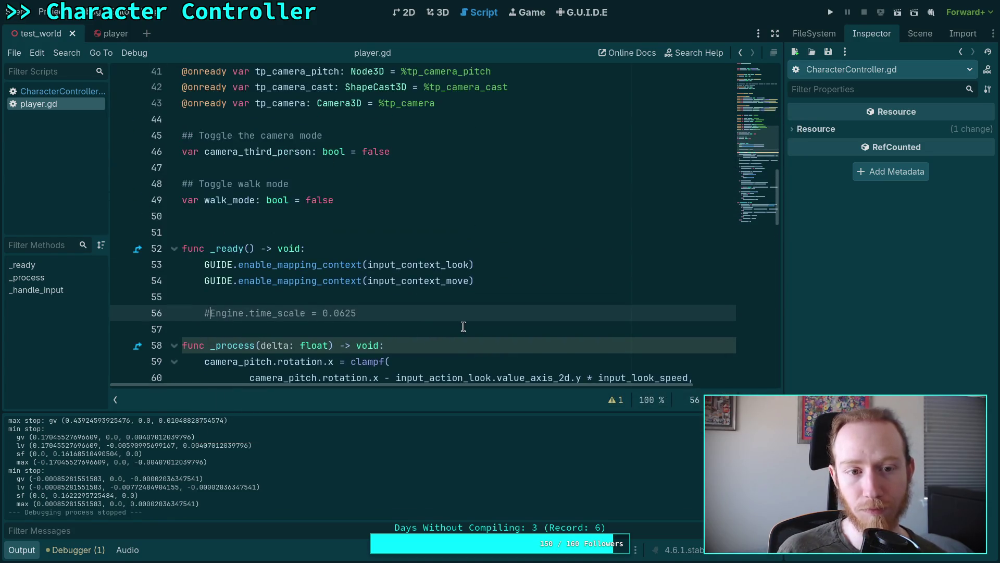
scroll(463, 327, down, 9)
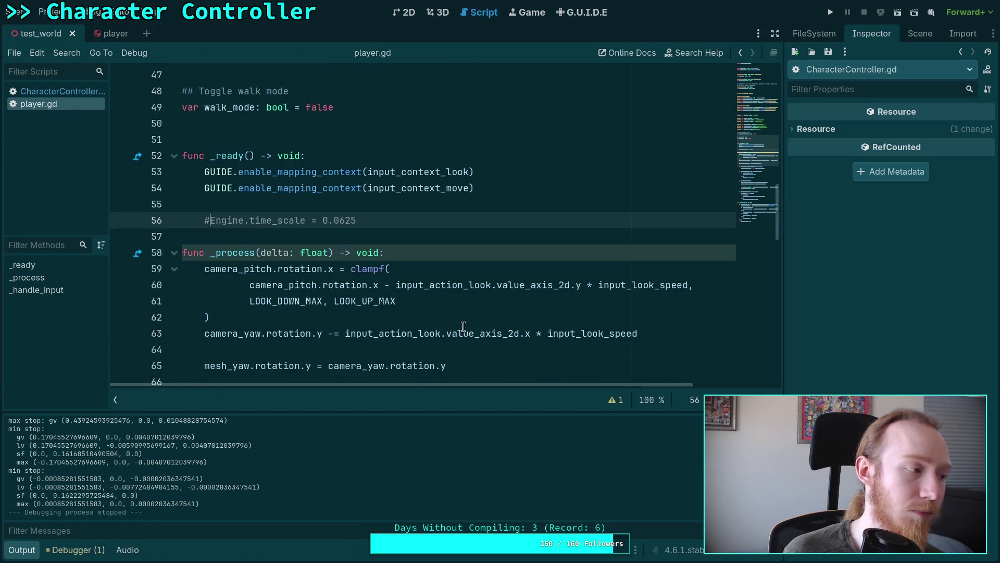
scroll(464, 327, up, 2)
scroll(463, 327, down, 3)
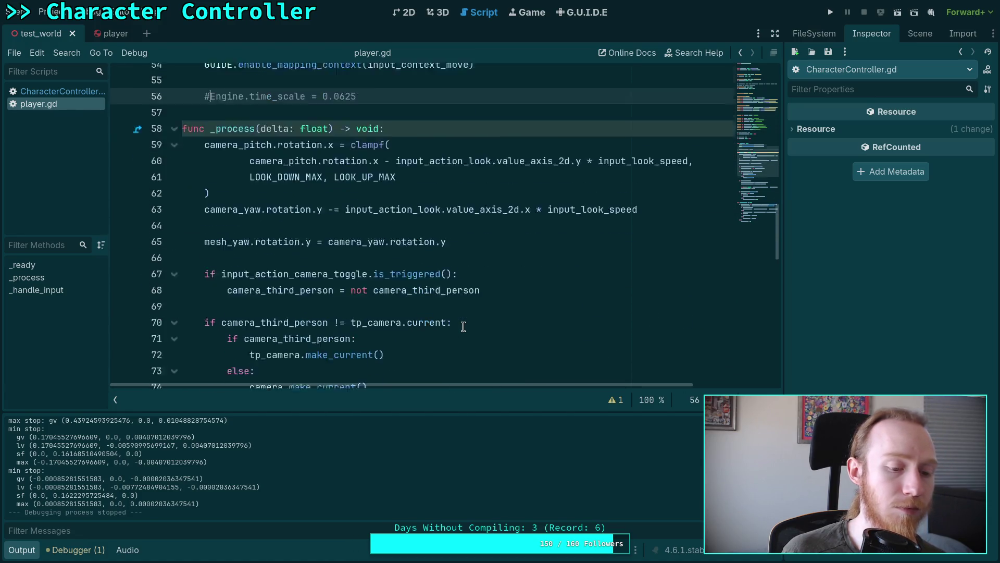
scroll(463, 327, up, 4)
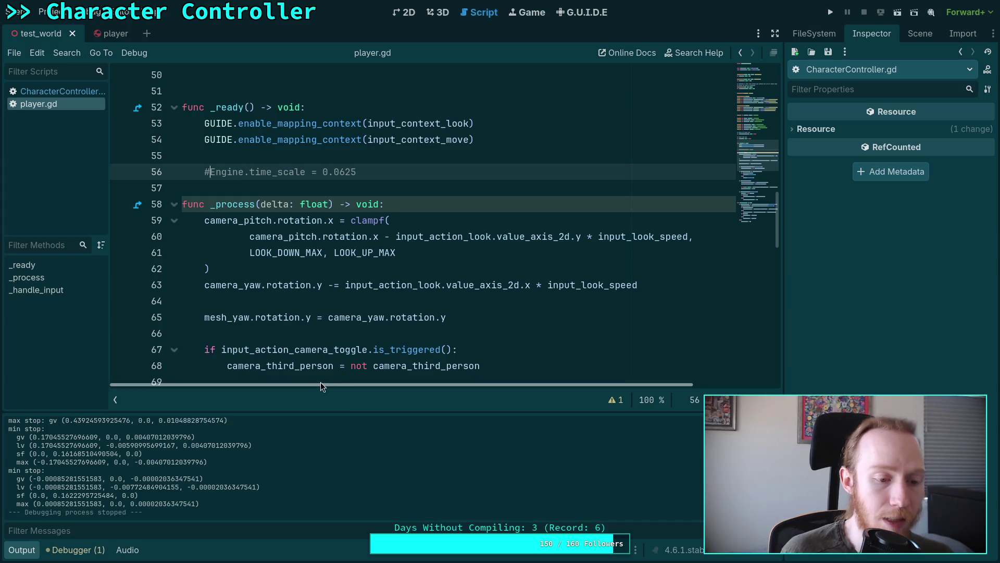
scroll(395, 330, down, 4)
scroll(395, 330, down, 9)
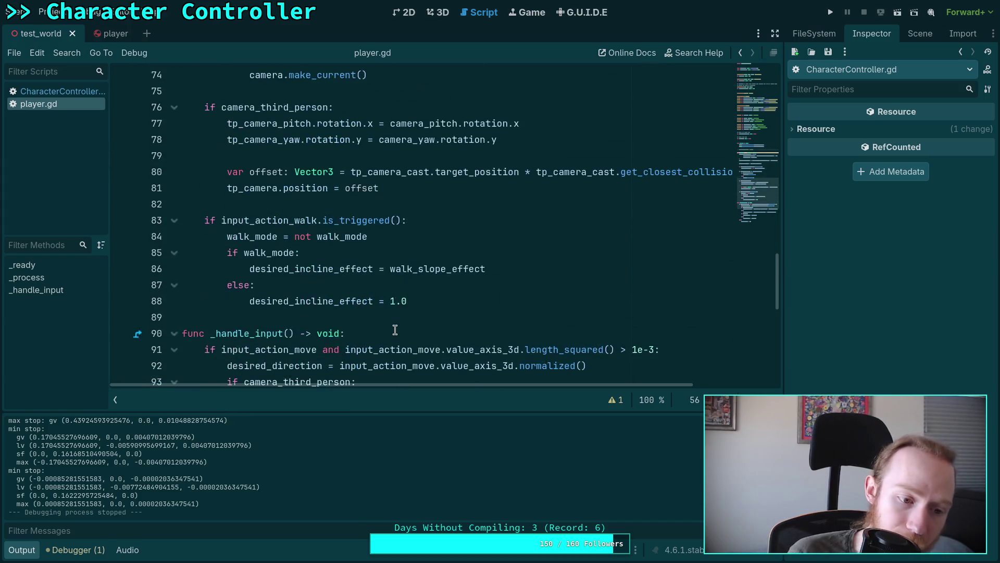
scroll(395, 330, up, 6)
click(74, 96)
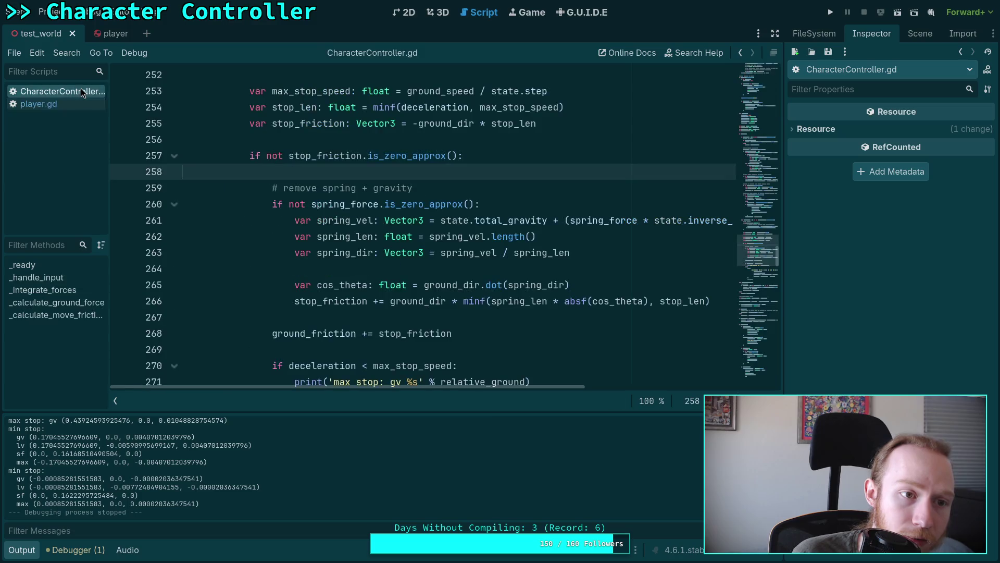
Step: Scroll through CharacterController.gd to review the friction code
scroll(313, 229, down, 4)
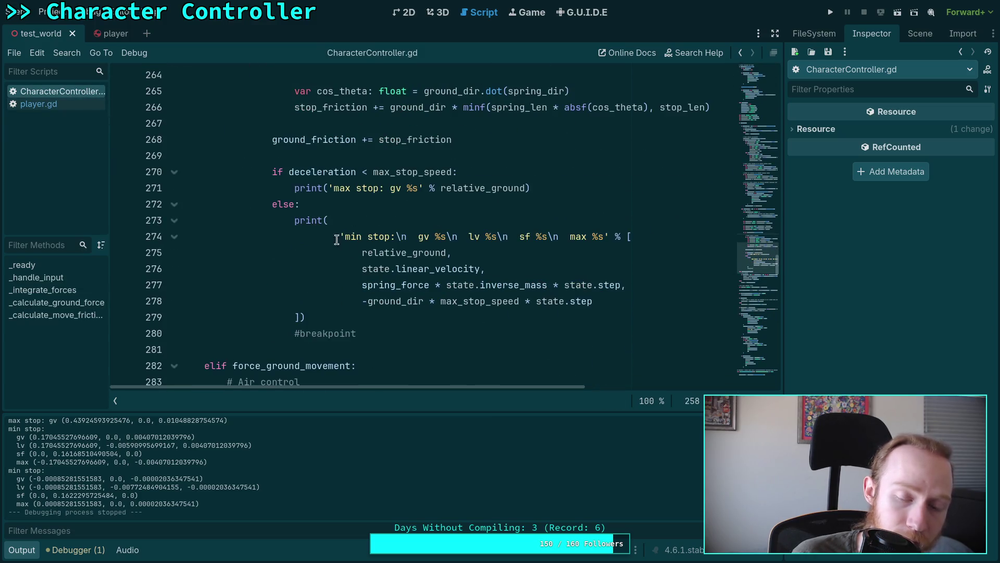
scroll(419, 297, up, 1)
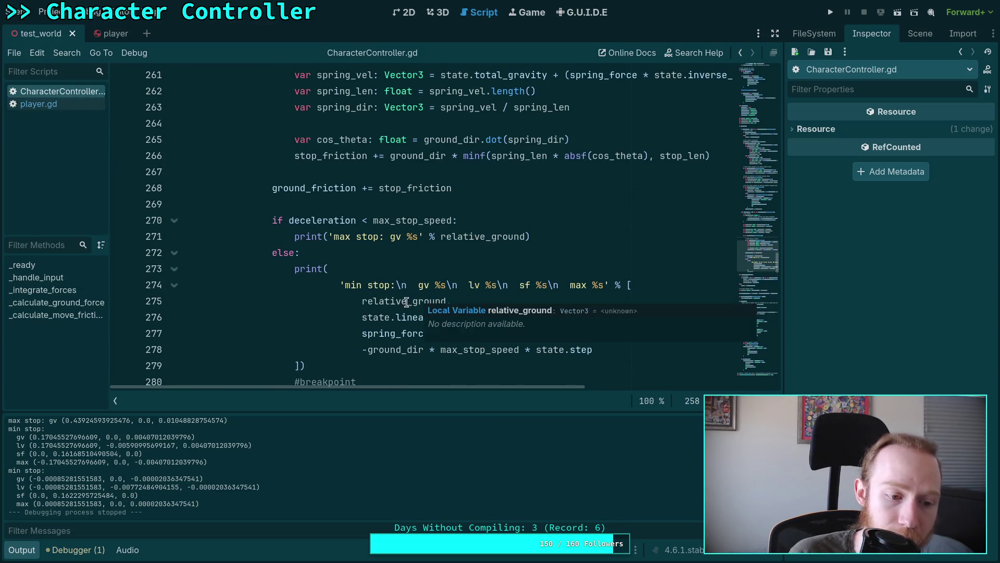
mouse_move(394, 303)
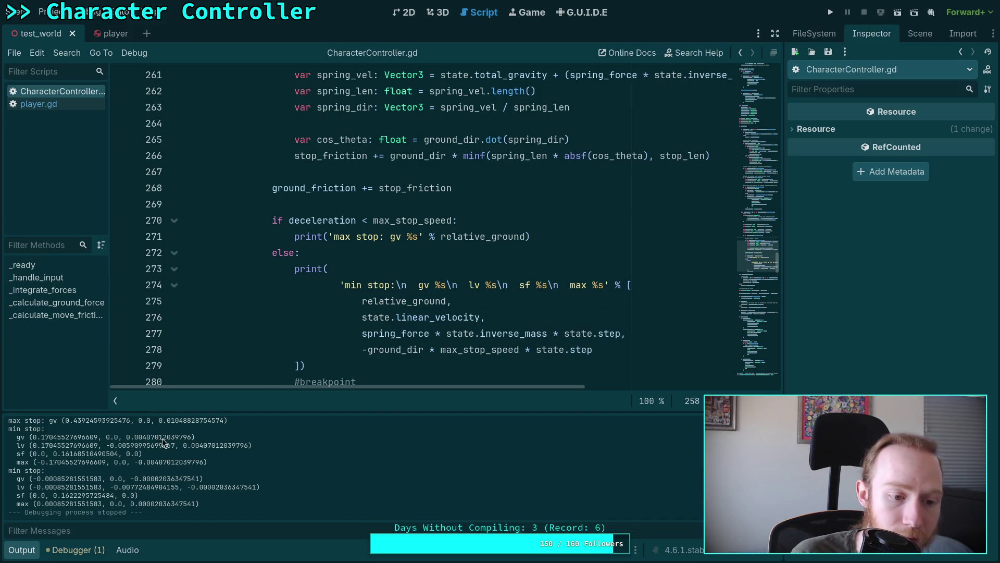
scroll(163, 439, up, 10)
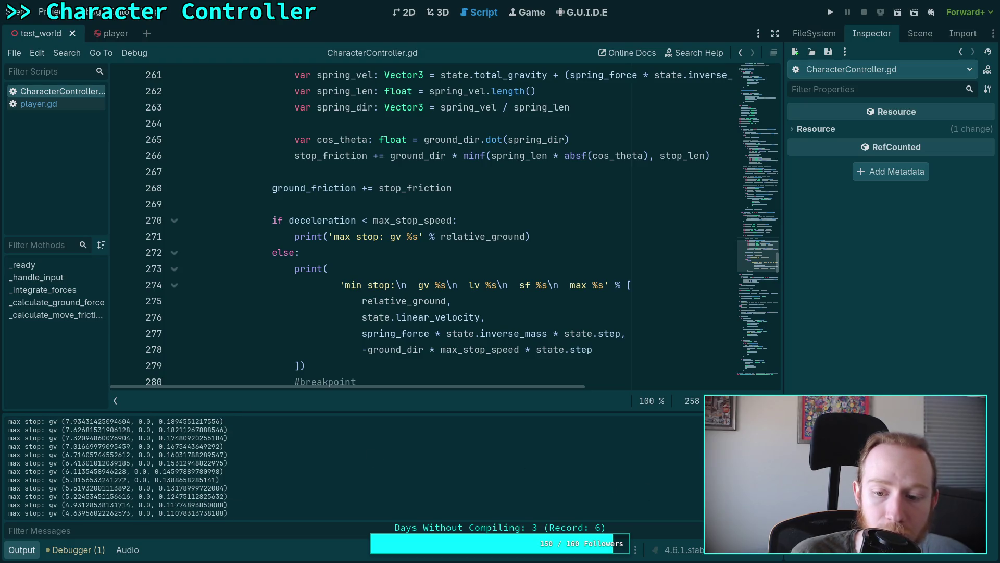
scroll(611, 483, up, 15)
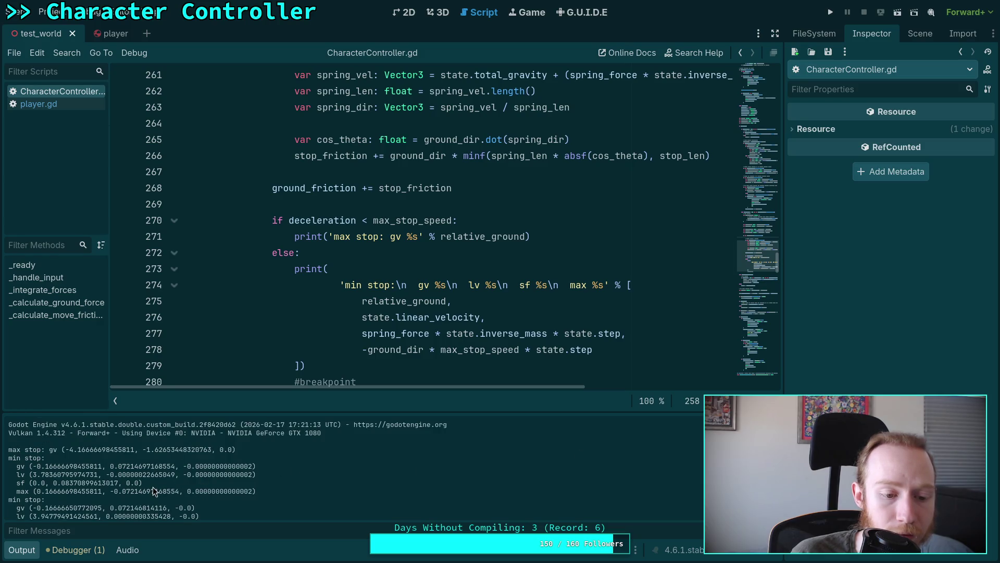
scroll(152, 488, down, 1)
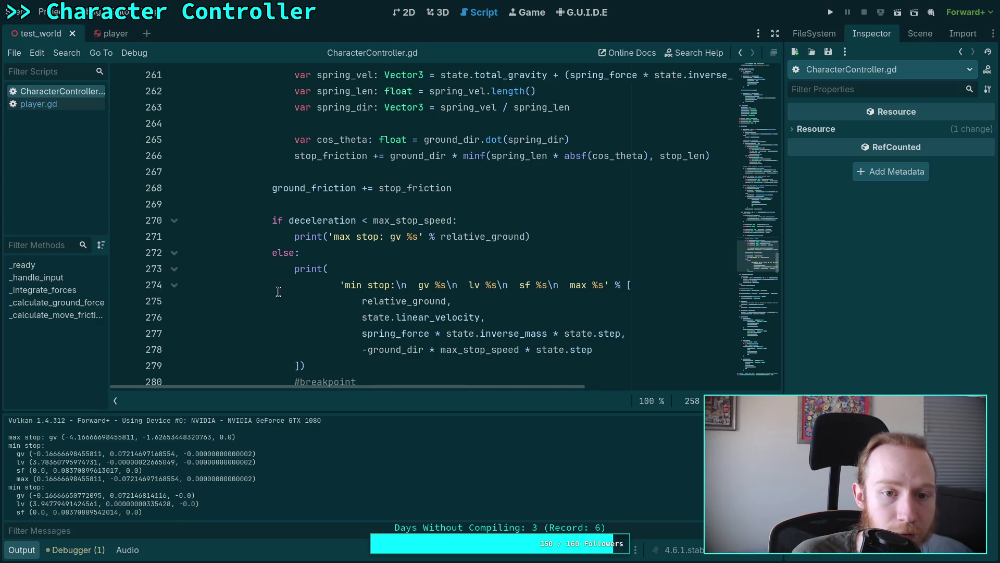
scroll(279, 291, up, 3)
scroll(298, 286, down, 2)
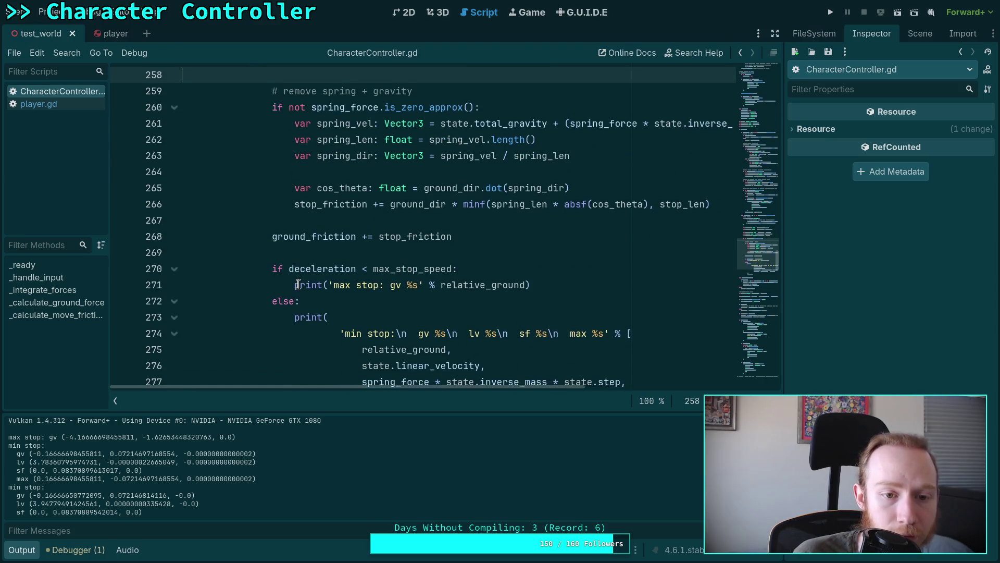
scroll(298, 285, down, 2)
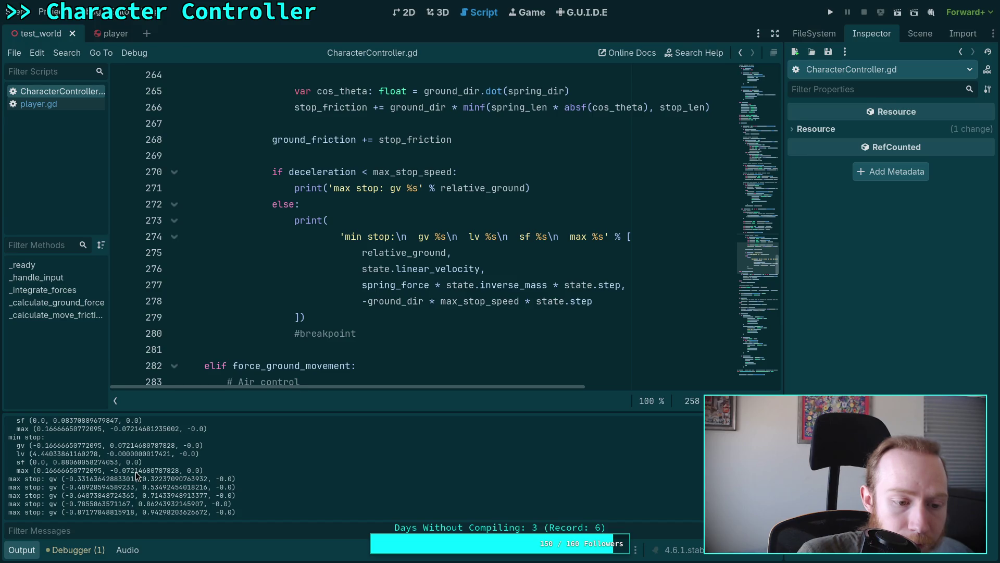
scroll(135, 471, up, 5)
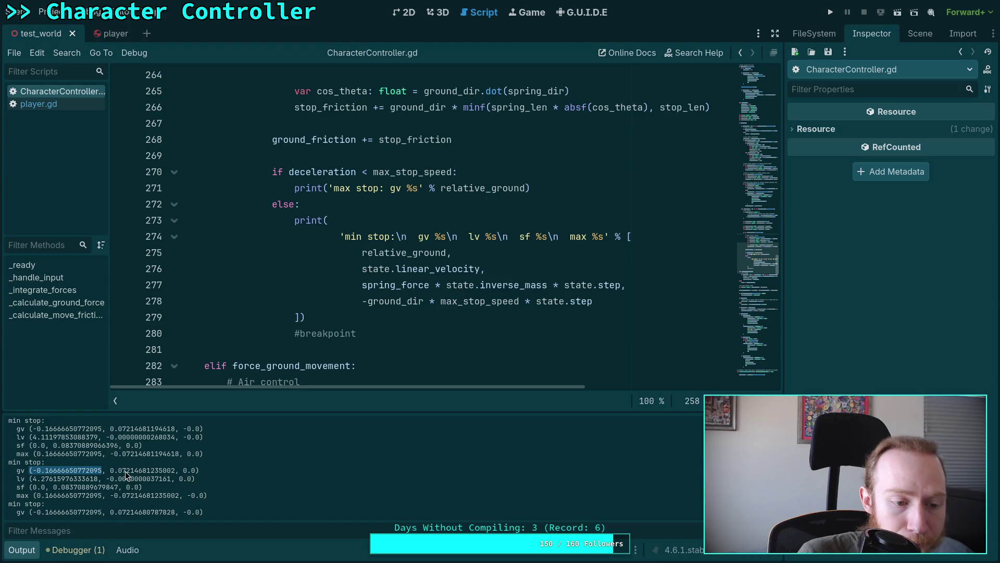
scroll(125, 471, down, 3)
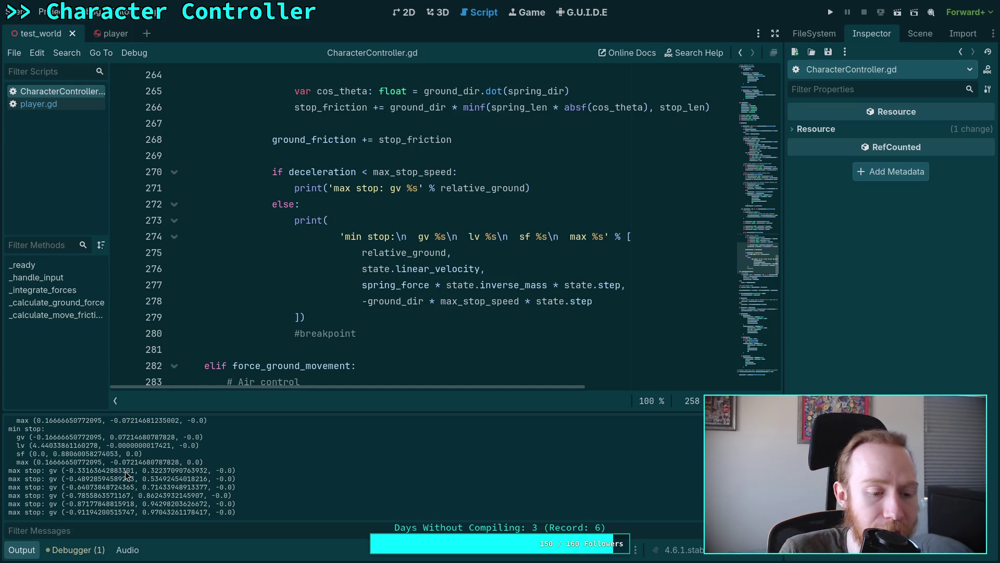
scroll(125, 471, down, 3)
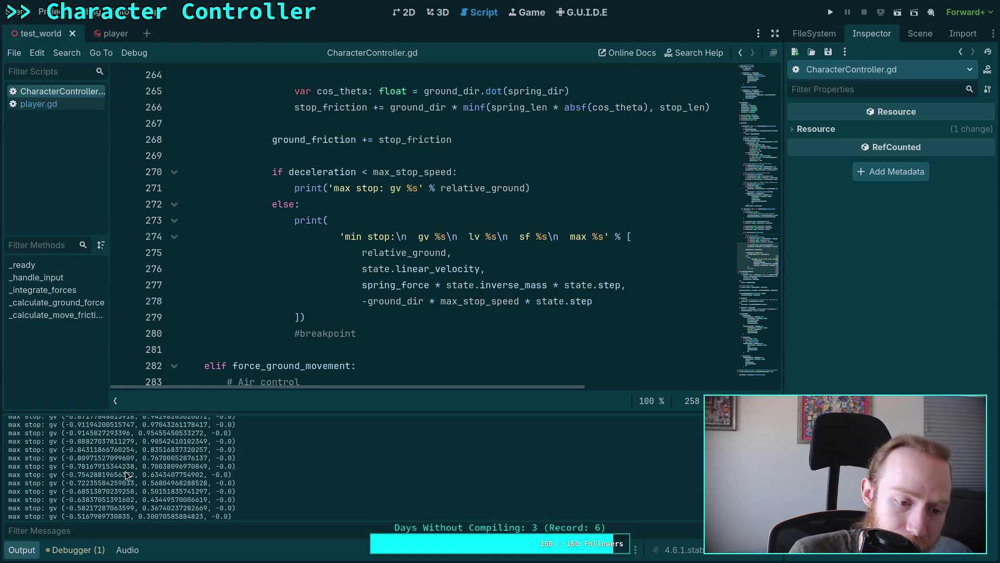
scroll(125, 471, down, 3)
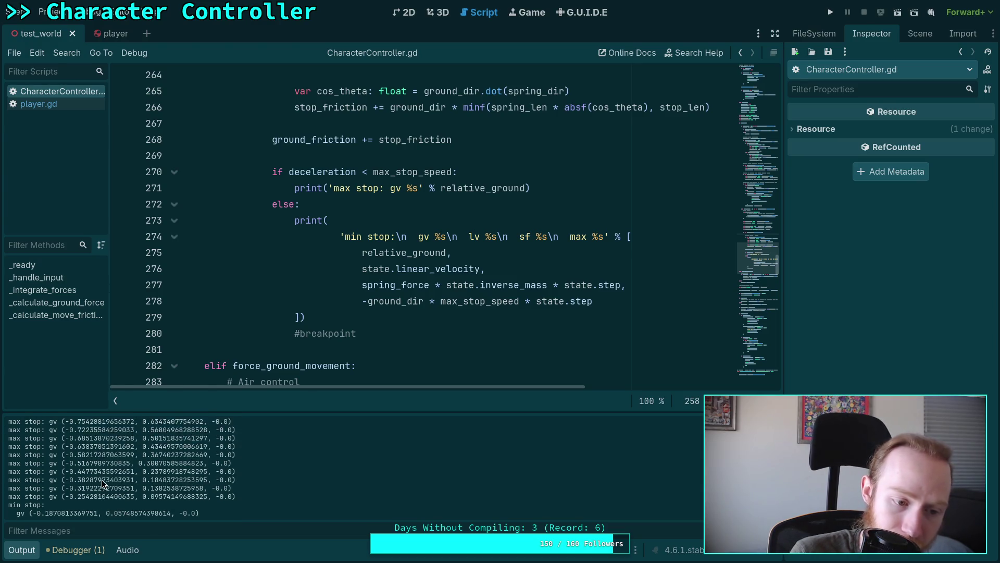
scroll(102, 479, down, 3)
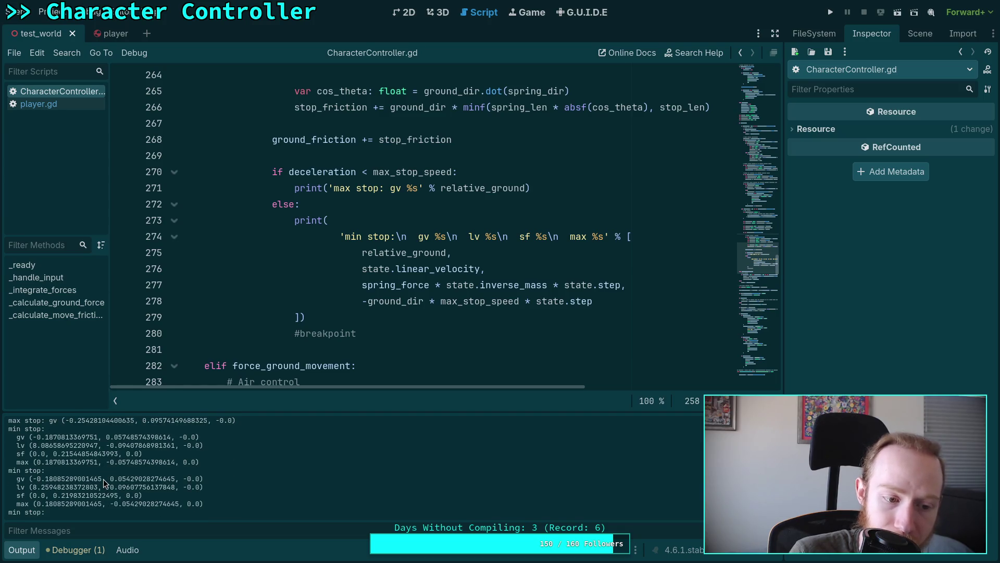
scroll(89, 483, down, 2)
scroll(66, 488, down, 1)
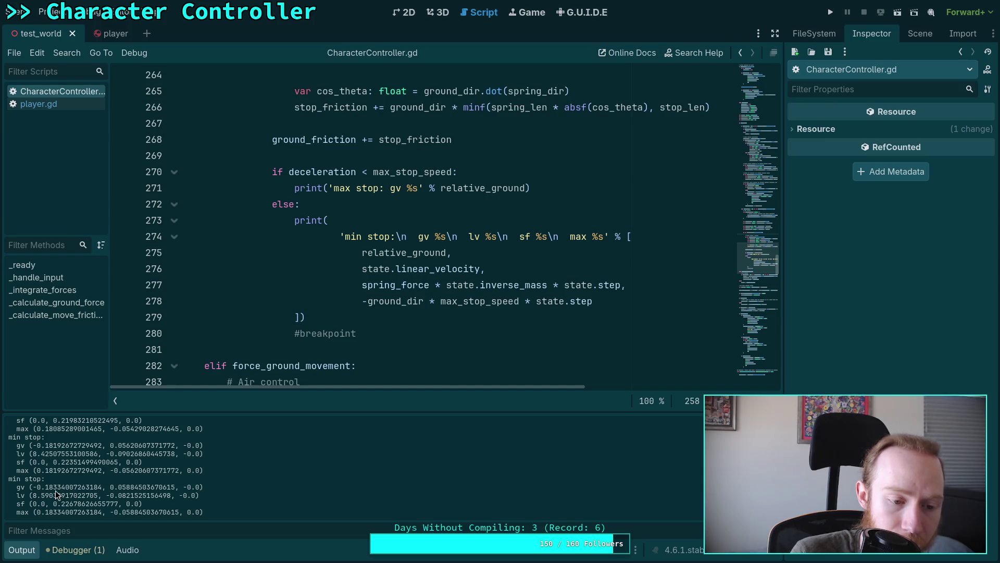
scroll(57, 492, down, 4)
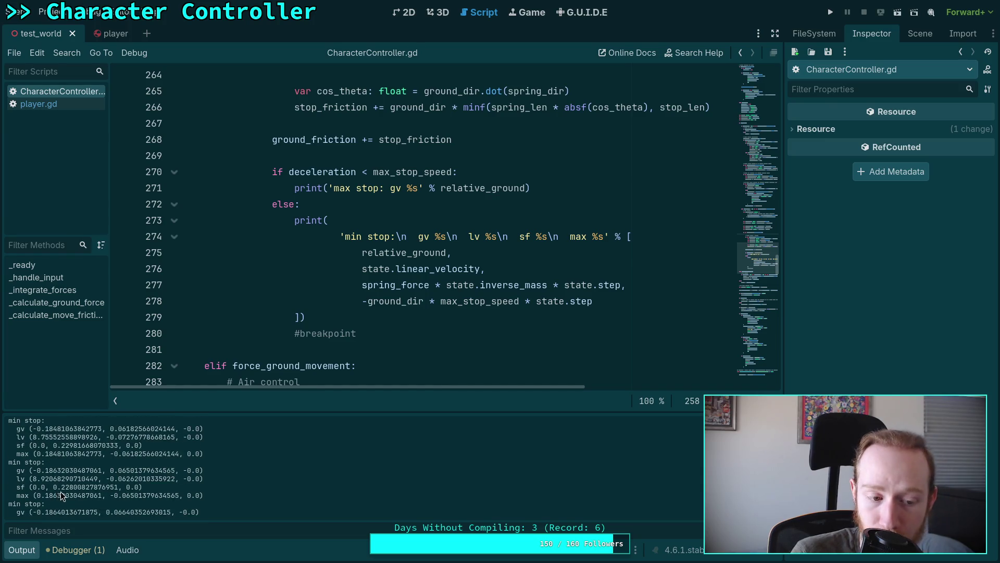
scroll(343, 356, up, 4)
Step: Re-enable Engine.time_scale = 0.0625 in player.gd, save it, and launch the game
click(74, 106)
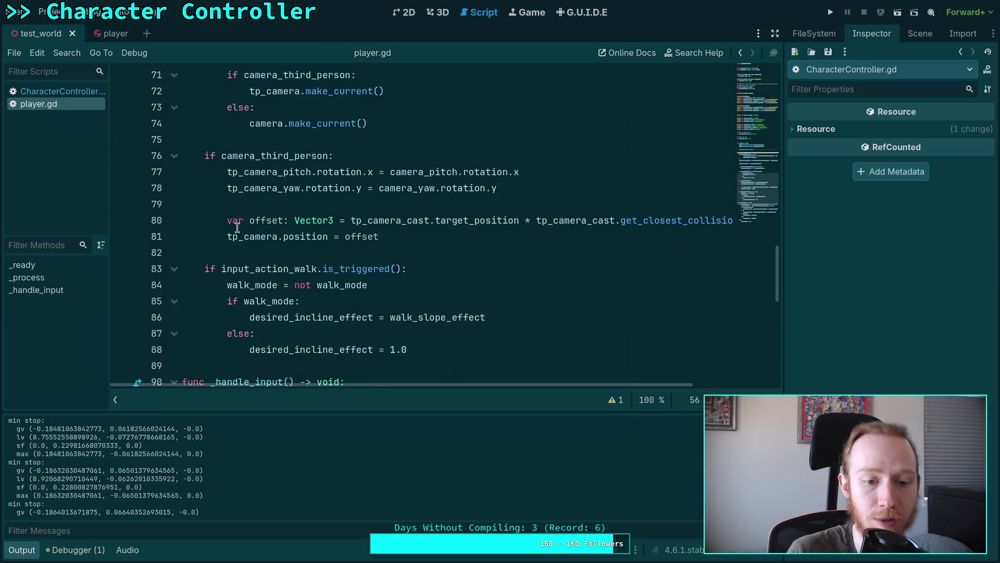
scroll(237, 228, up, 5)
key(BackSpace)
key(ctrl+s)
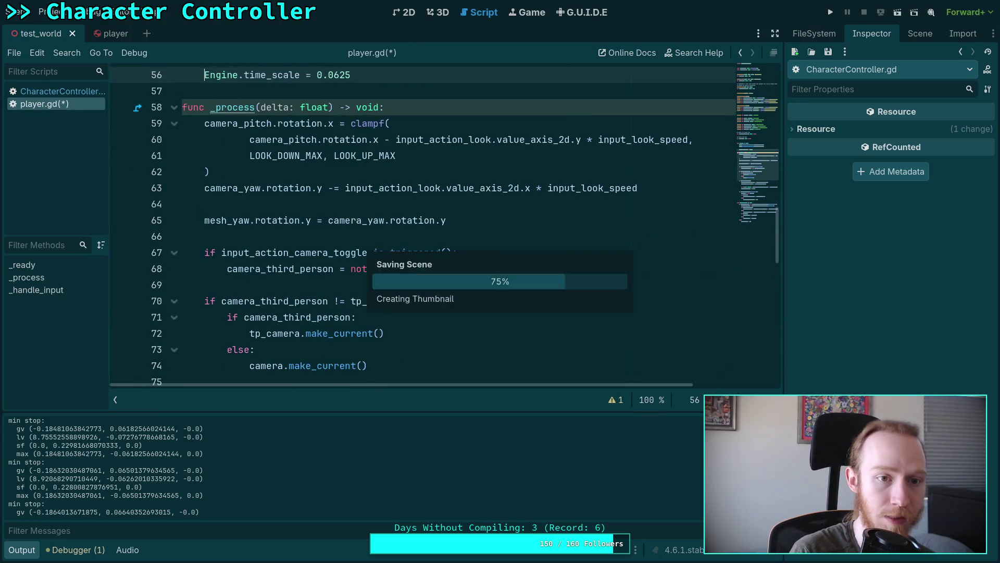
key(F5)
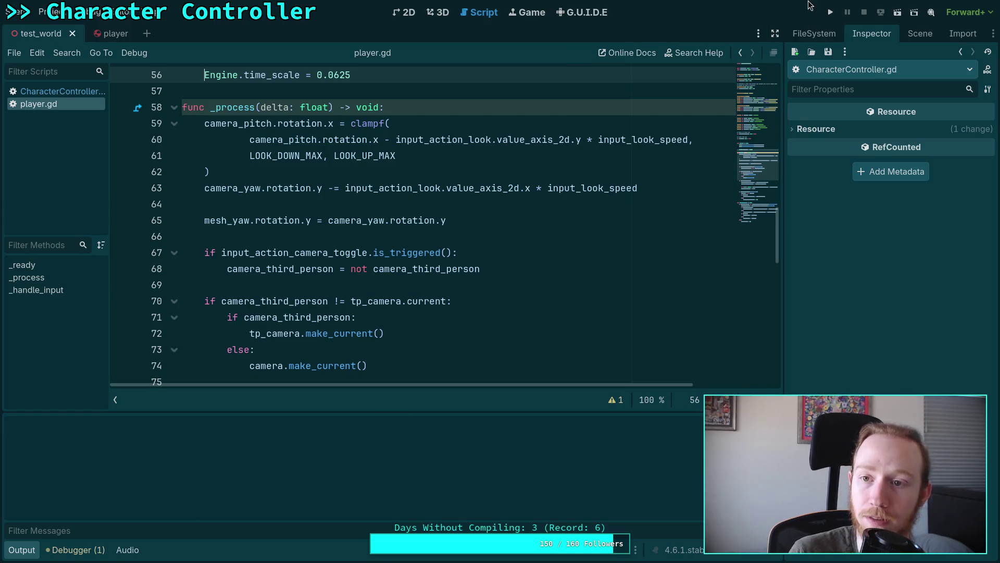
click(830, 14)
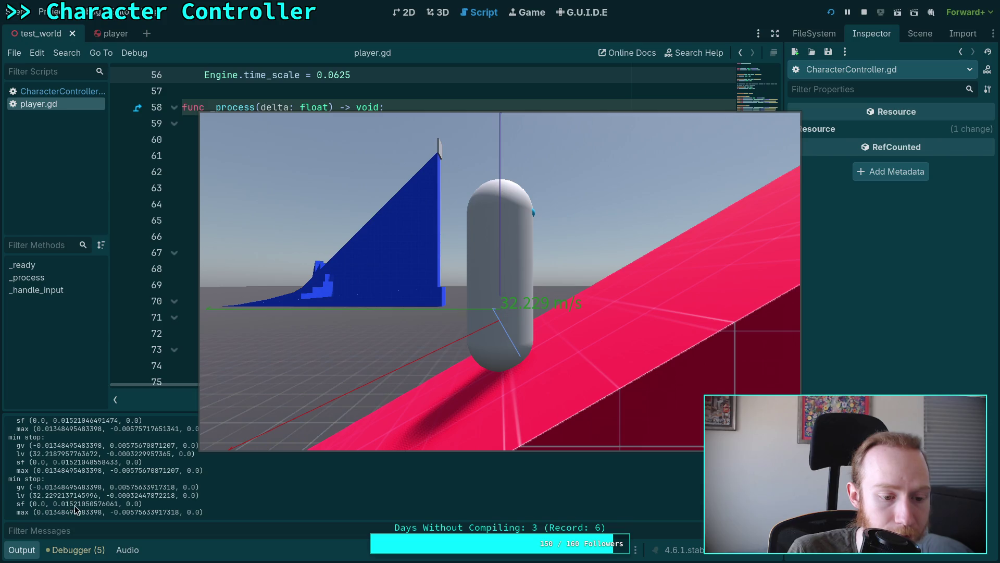
Step: Drive the capsule along the ramps in the slow-motion game, then stop the run
click(297, 413)
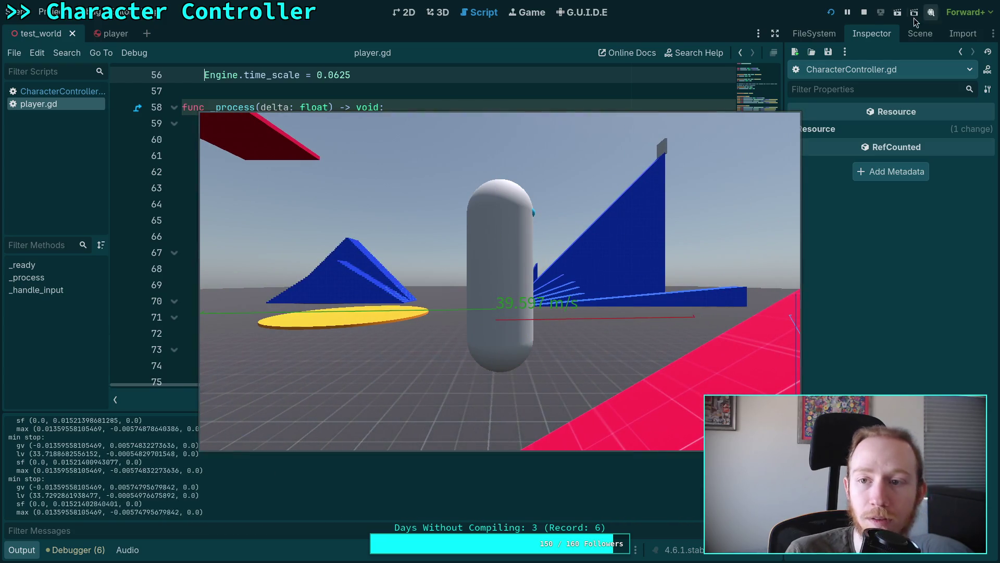
click(864, 13)
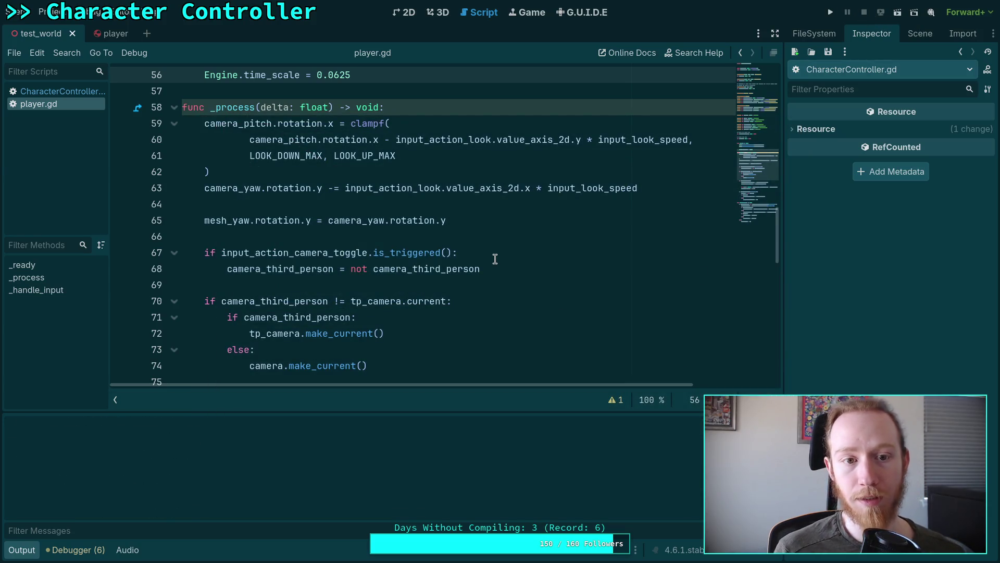
Step: Delete the Engine.time_scale line from player.gd and save it
scroll(493, 258, up, 4)
triple_click(417, 264)
key(BackSpace)
key(BackSpace)
key(BackSpace)
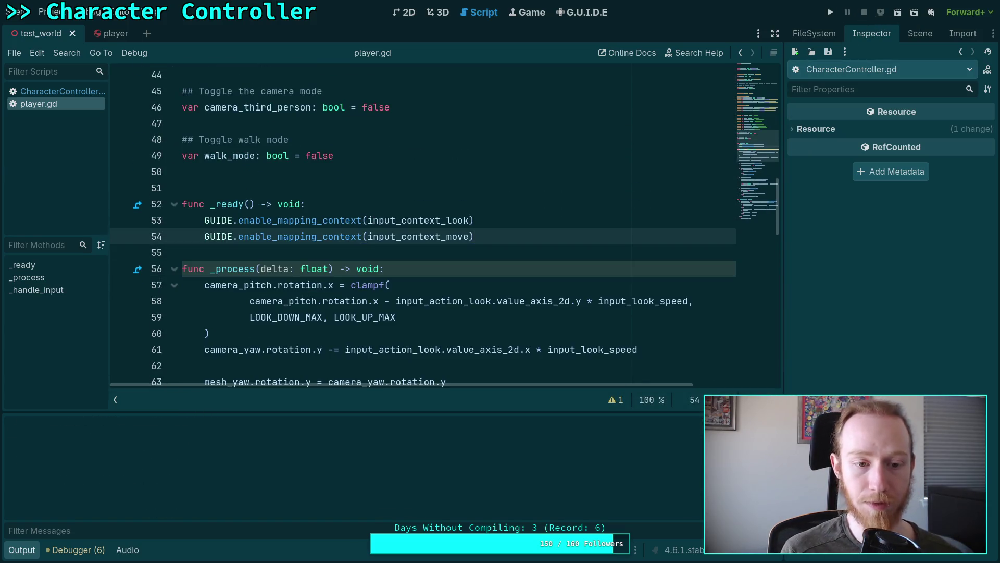
key(ctrl+s)
key(Return)
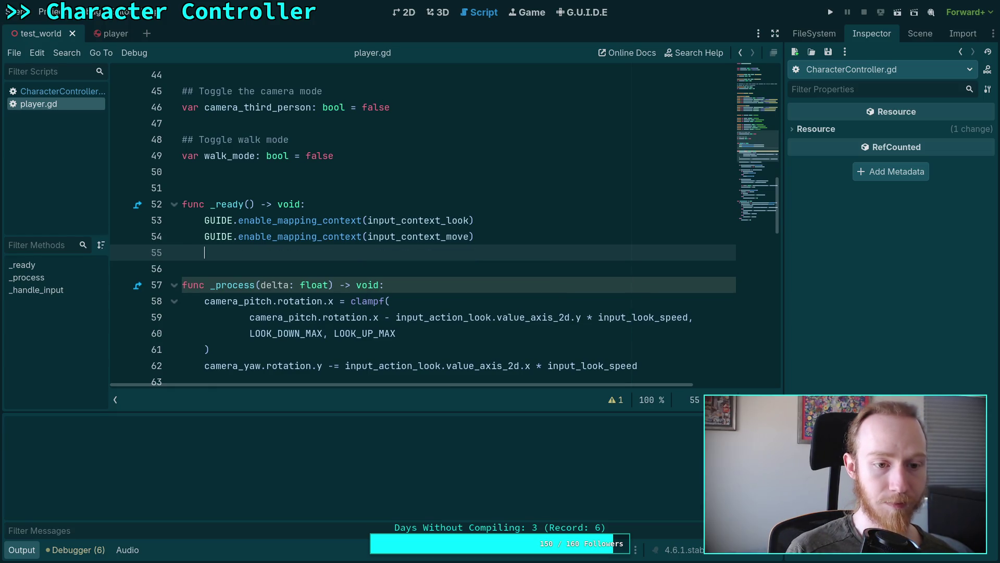
Step: Remove the debug print block and #breakpoint after ground_friction in CharacterController.gd, then relaunch the game
click(72, 92)
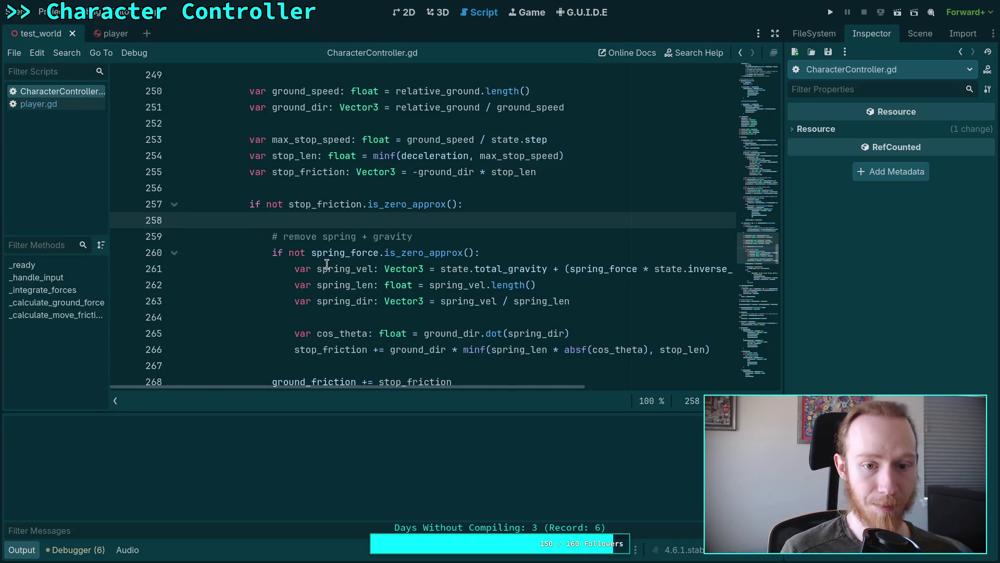
scroll(327, 264, down, 5)
mouse_move(357, 334)
mouse_down()
mouse_move(338, 316)
mouse_move(364, 125)
mouse_move(454, 139)
mouse_up()
key(BackSpace)
scroll(444, 275, up, 3)
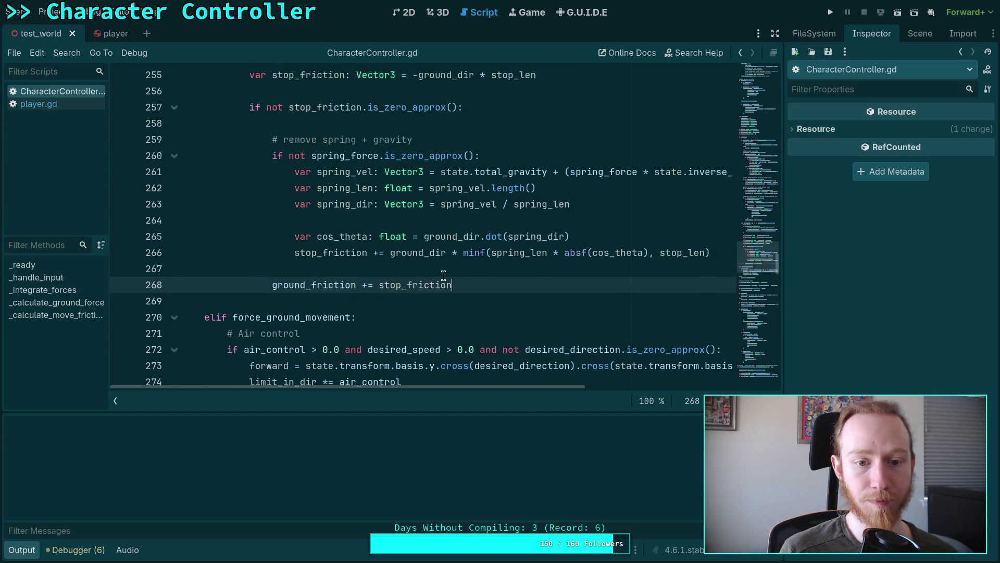
scroll(531, 223, up, 1)
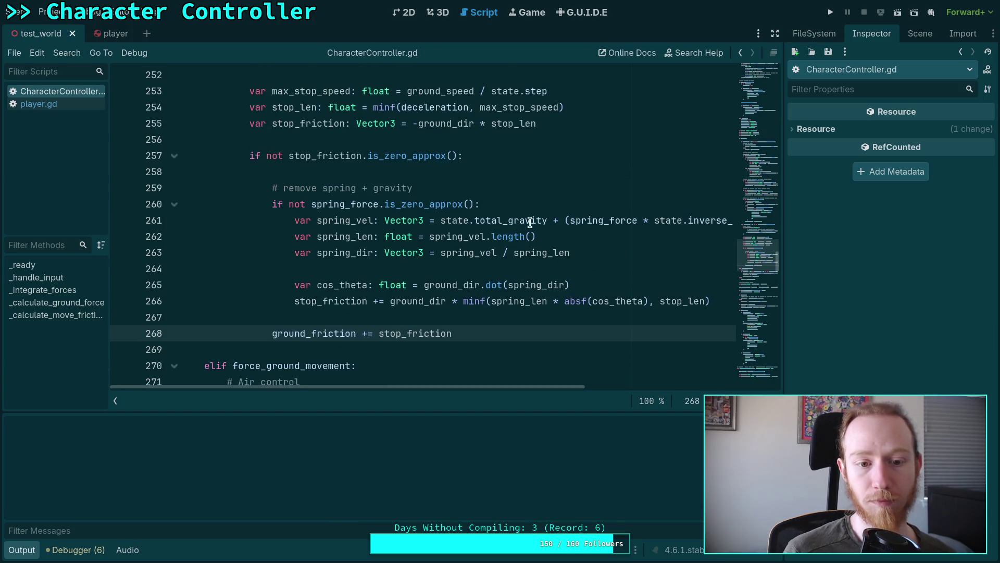
key(F5)
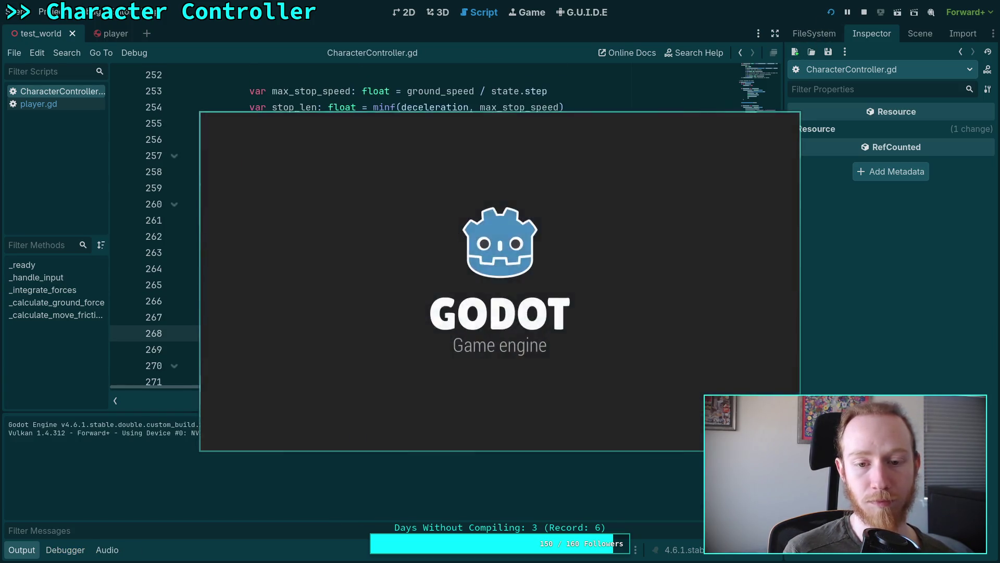
Step: Drive the capsule forward with W to about 32 m/s on the ramp, then stop the game
key(w)
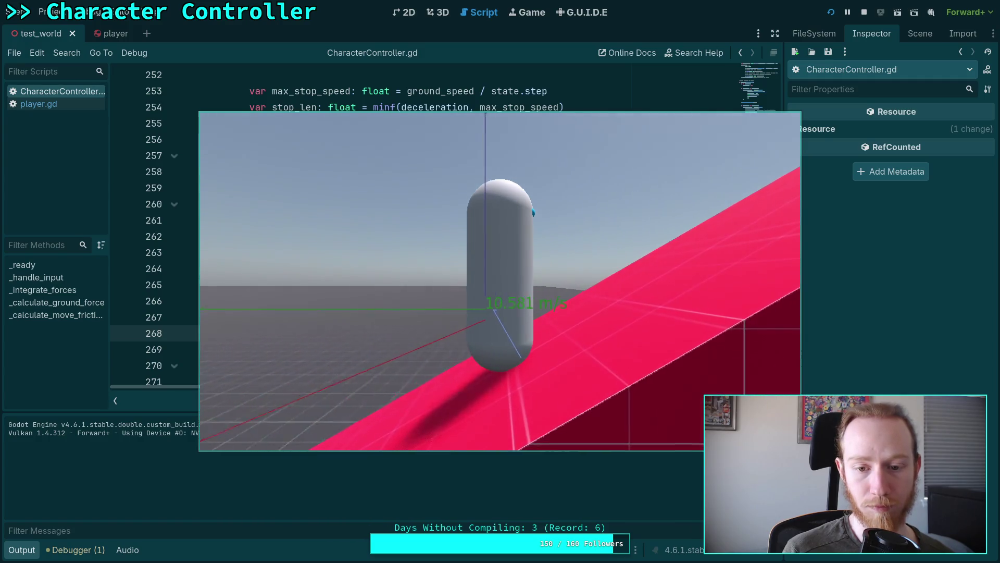
key(w)
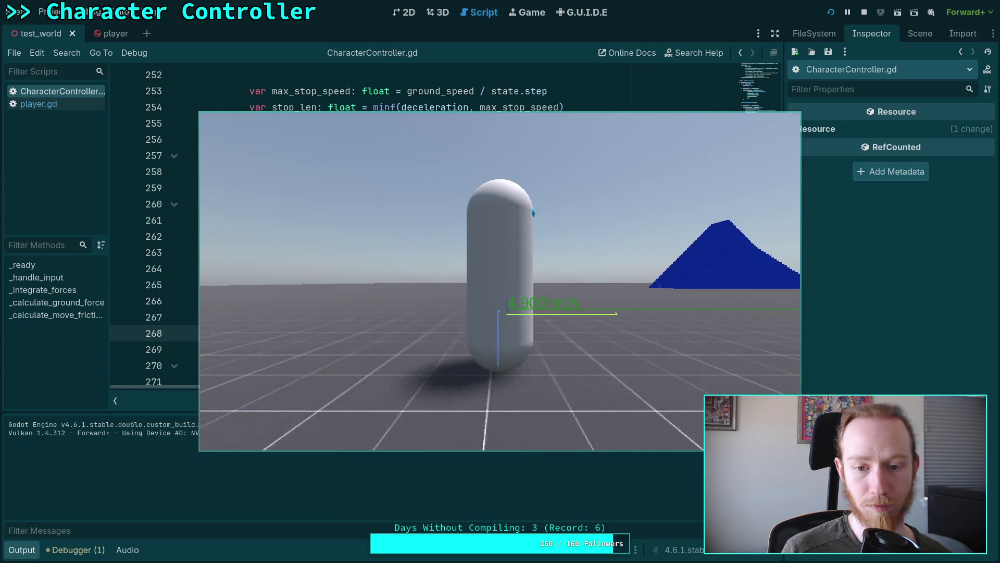
click(864, 12)
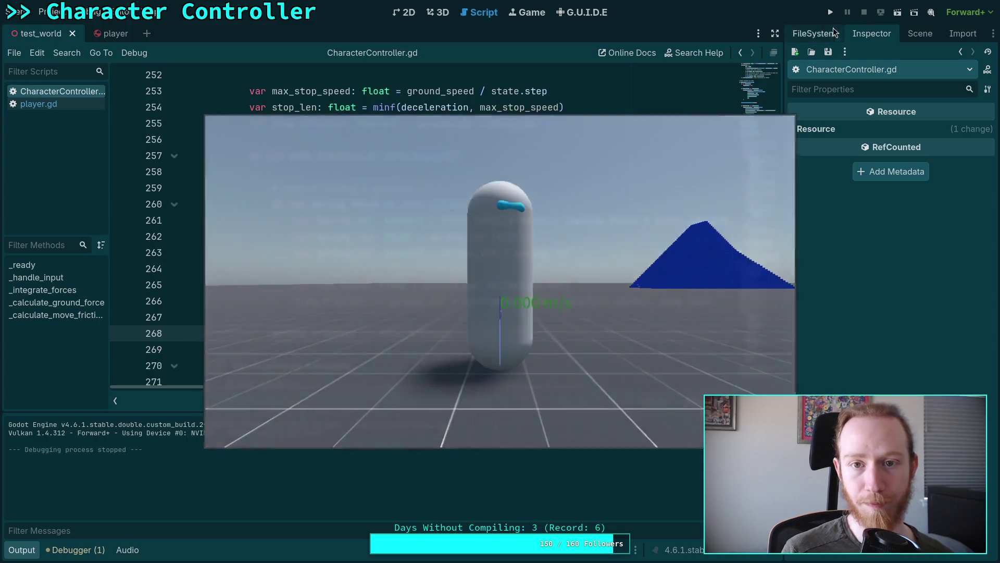
Step: Show the properties of Player's Camera3D in the test_world scene, then run the game again
click(113, 34)
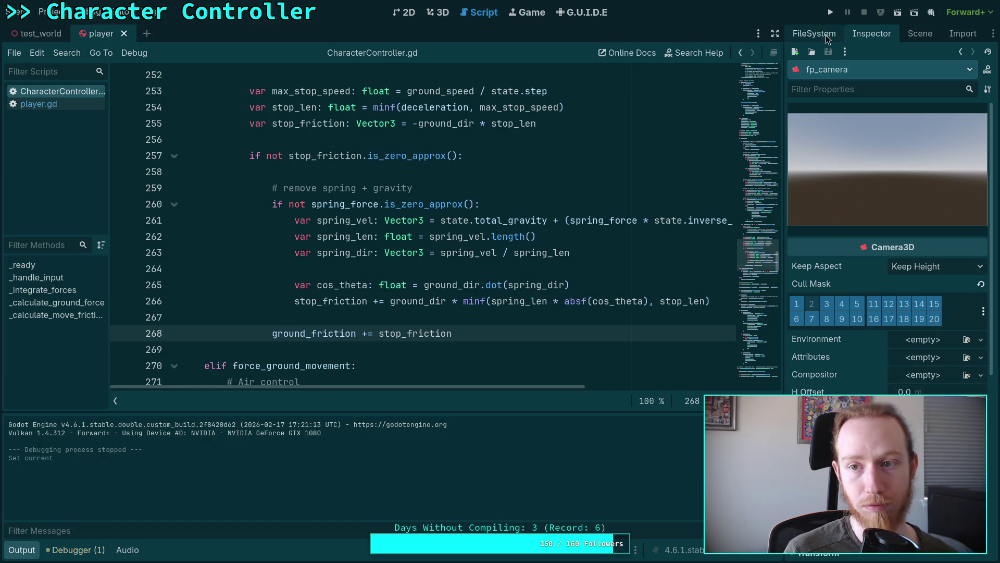
click(42, 33)
click(920, 33)
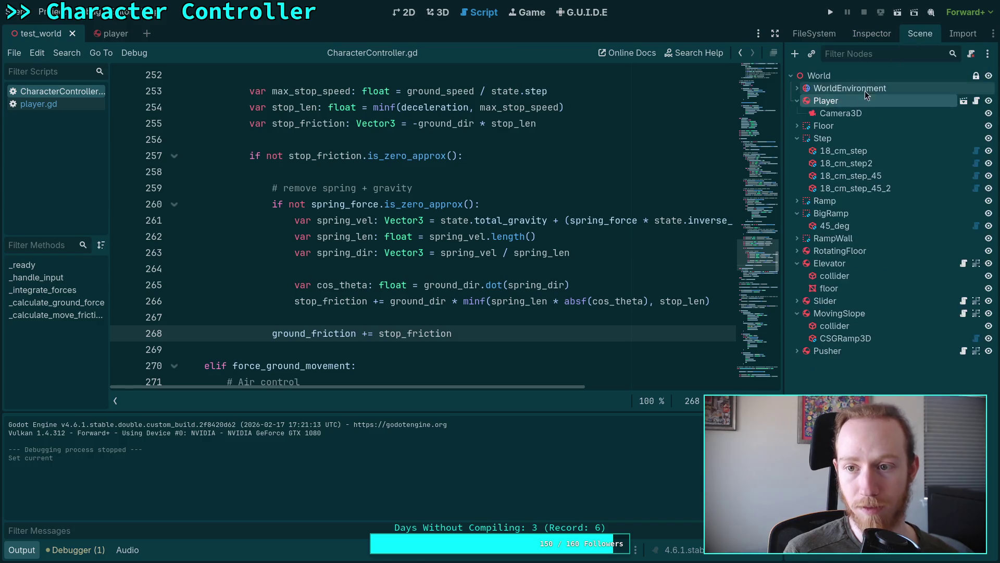
click(841, 113)
click(871, 34)
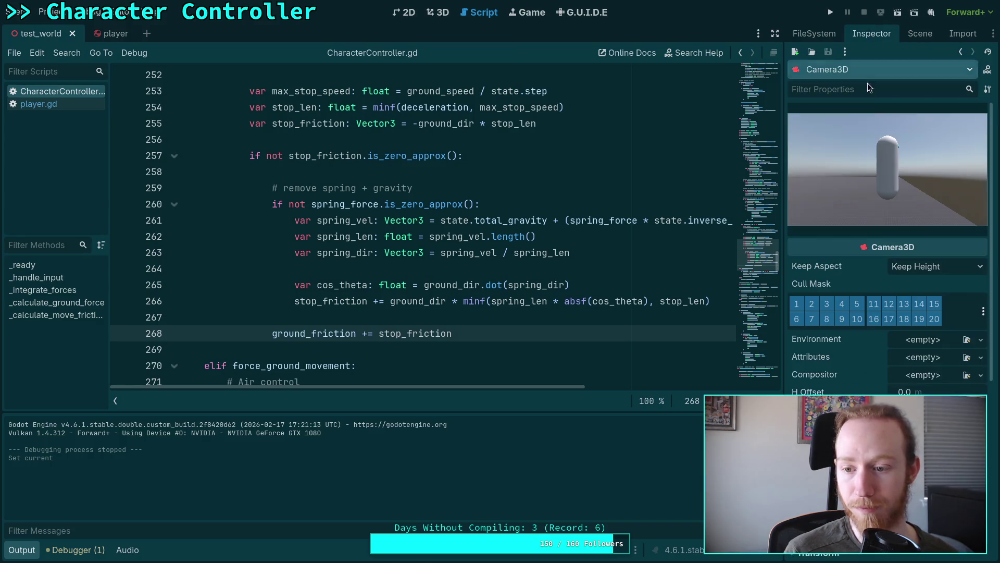
click(831, 12)
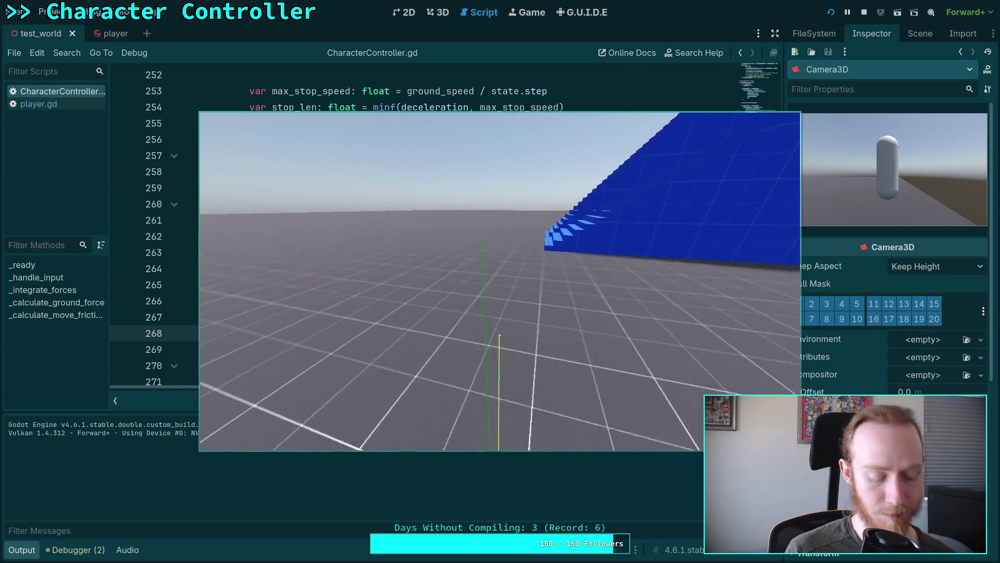
Step: Make the running game fill the screen with F11
key(F11)
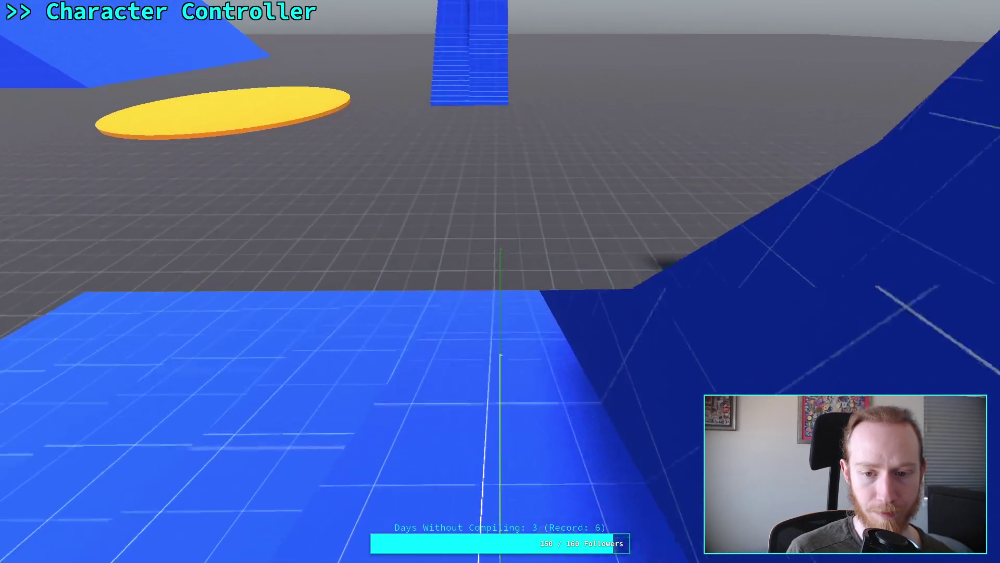
Step: Walk the capsule around the blue blocks, pillar and wall using WASD
key(w)
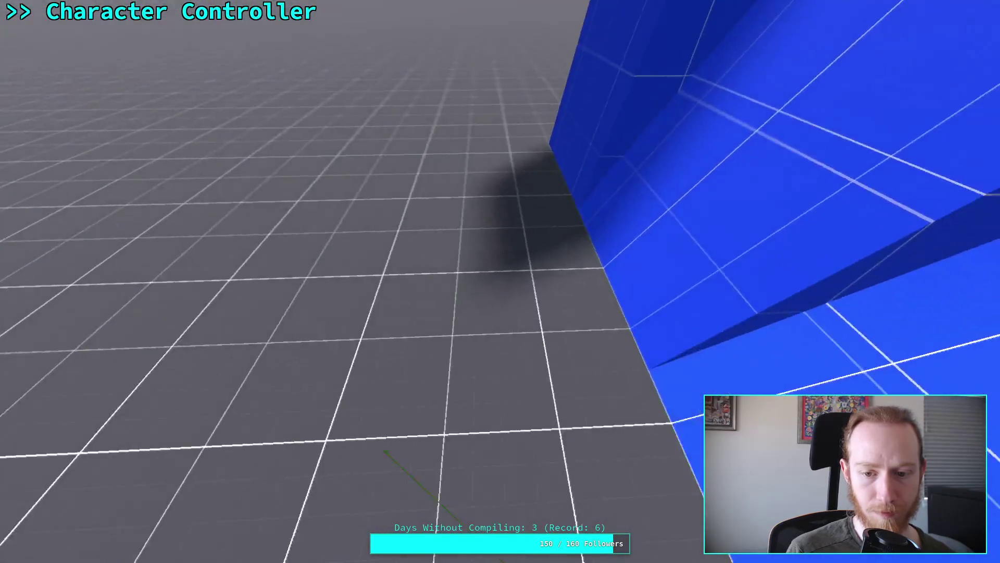
key(a)
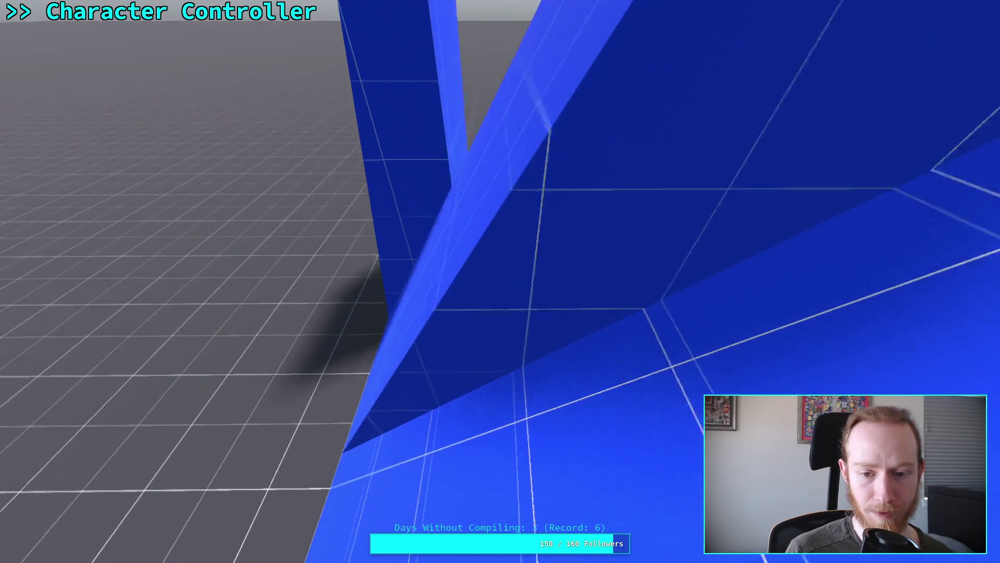
key(w)
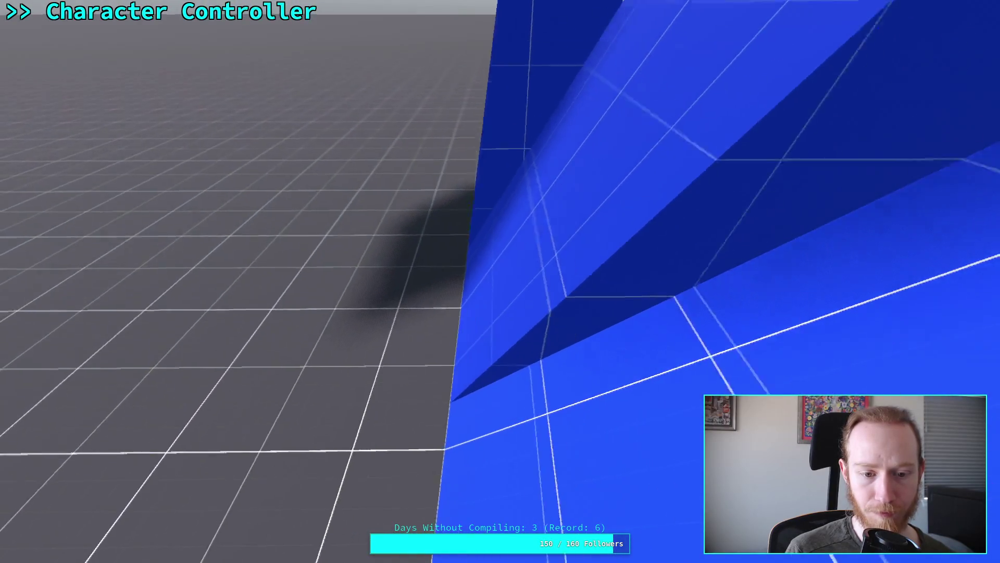
key(s)
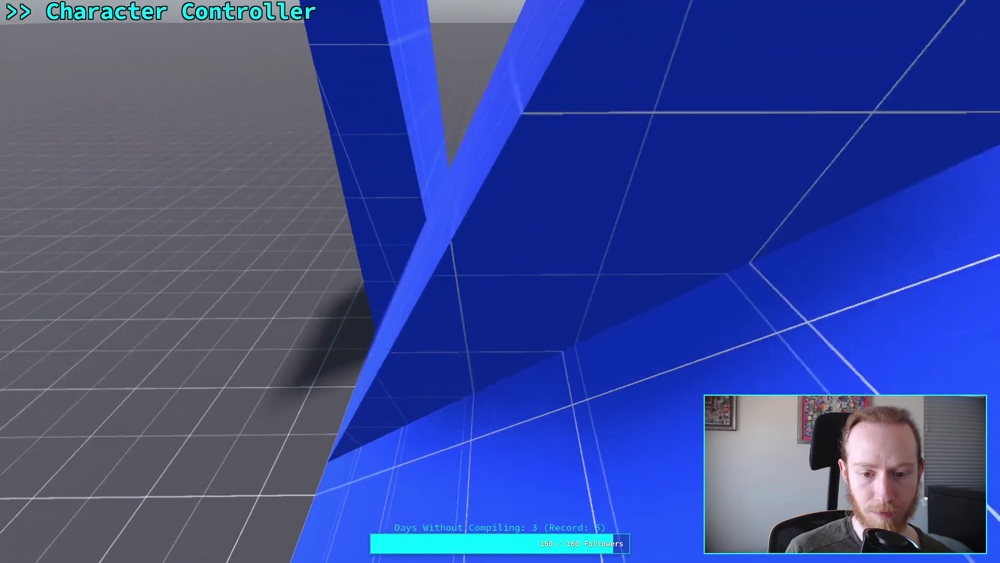
key(w)
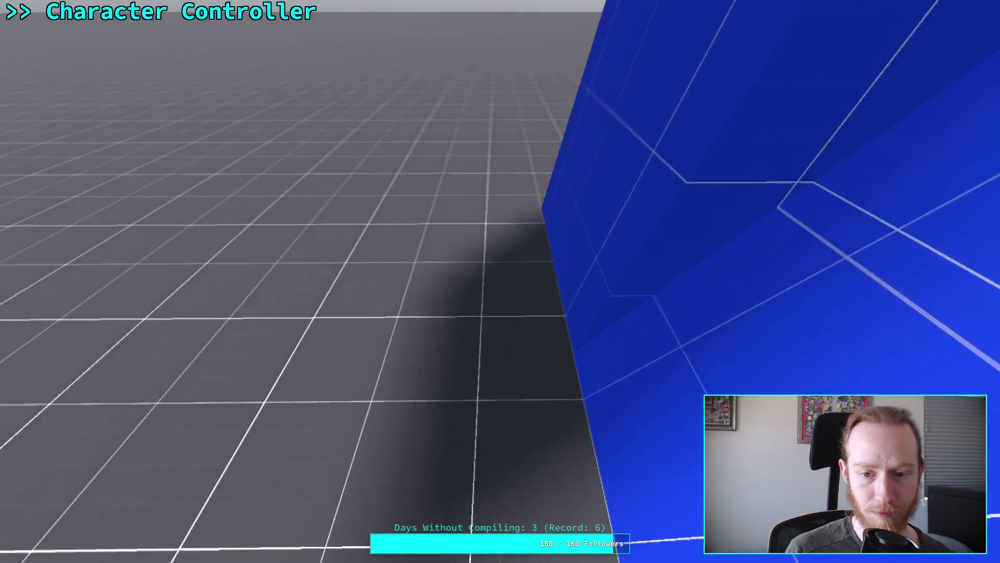
key(s)
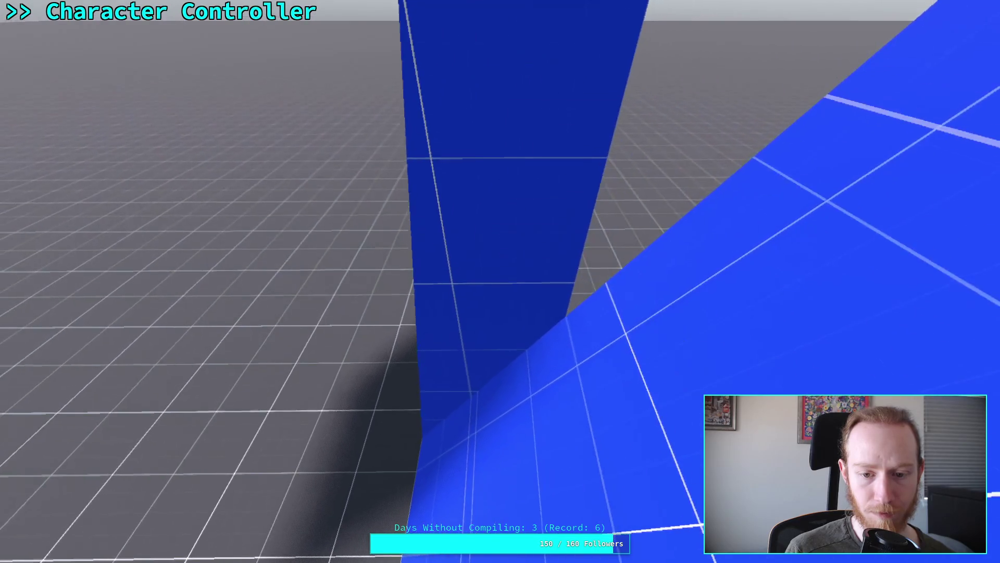
key(w)
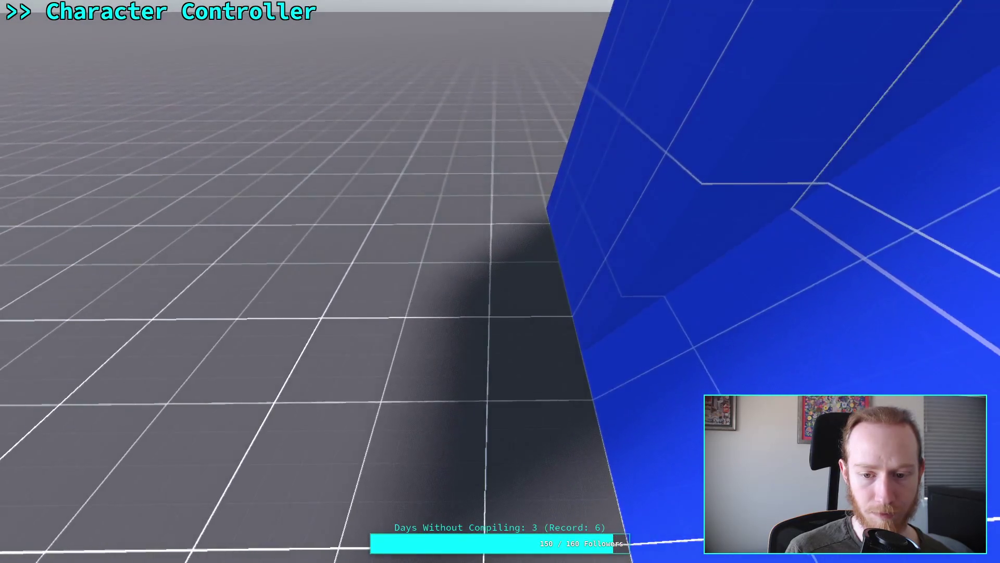
key(a)
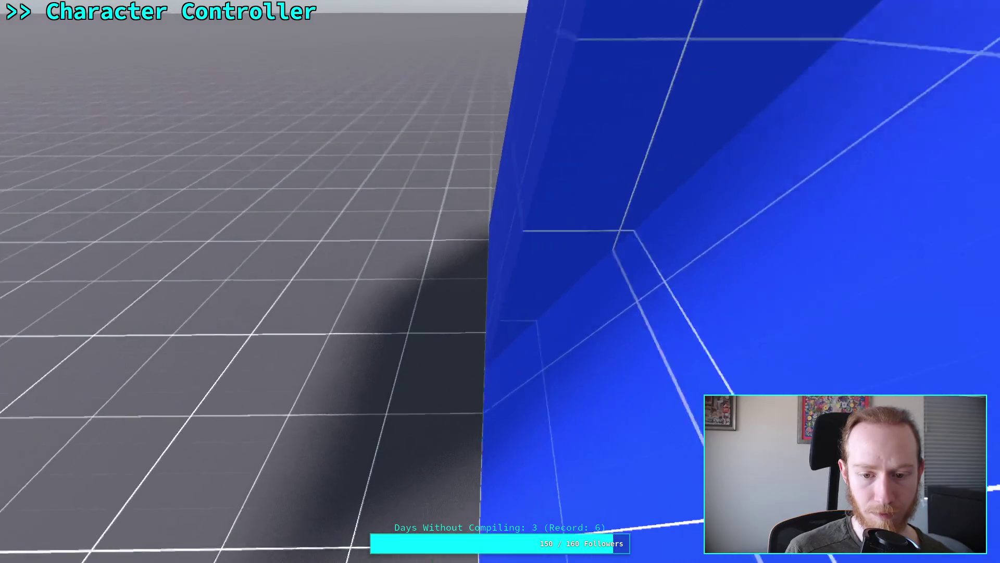
key(w)
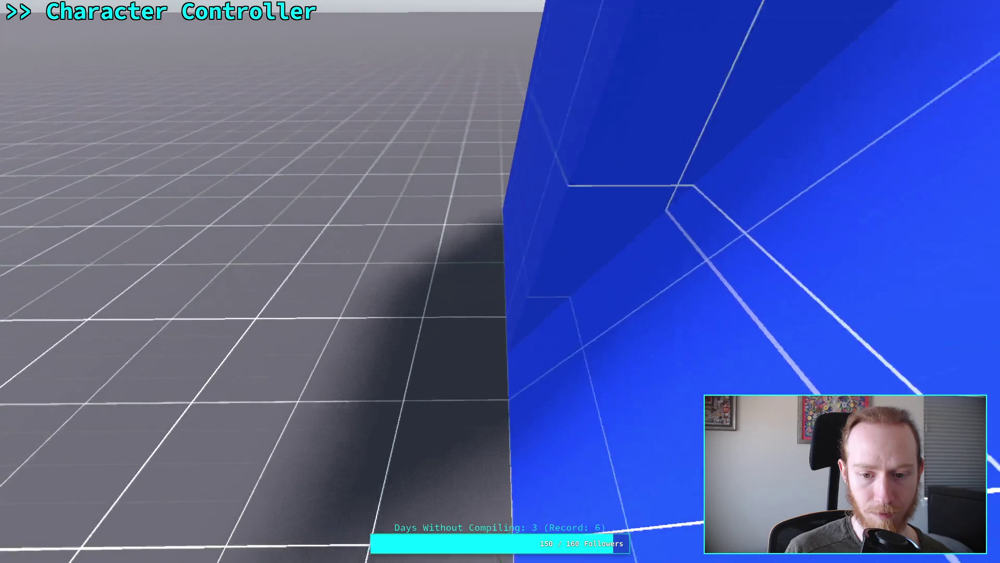
key(s)
key(a)
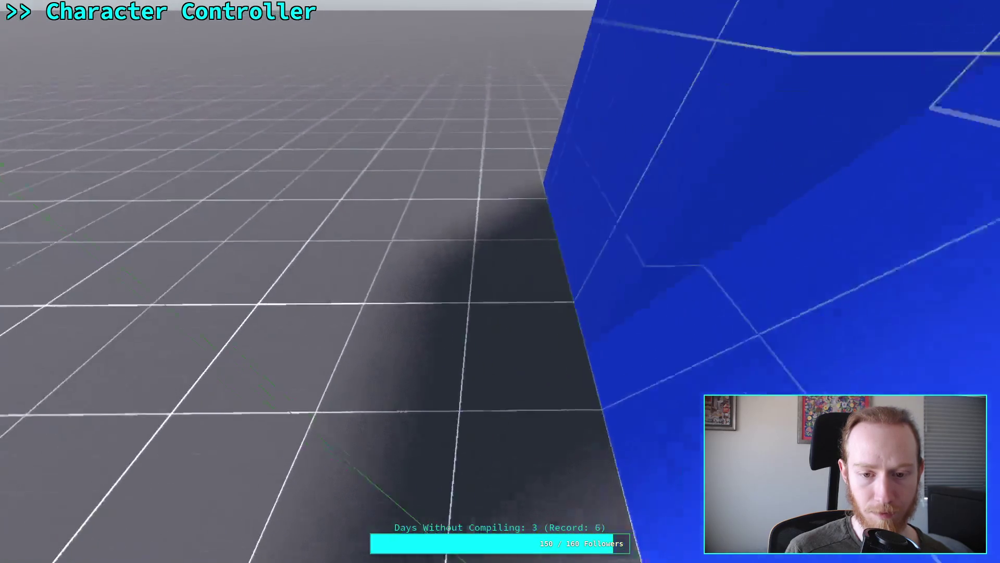
key(d)
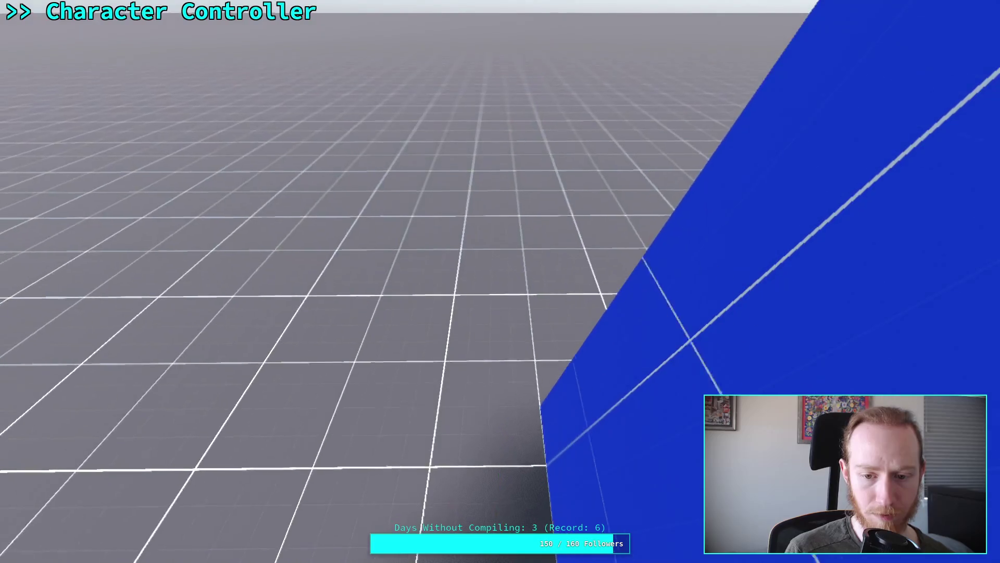
key(d)
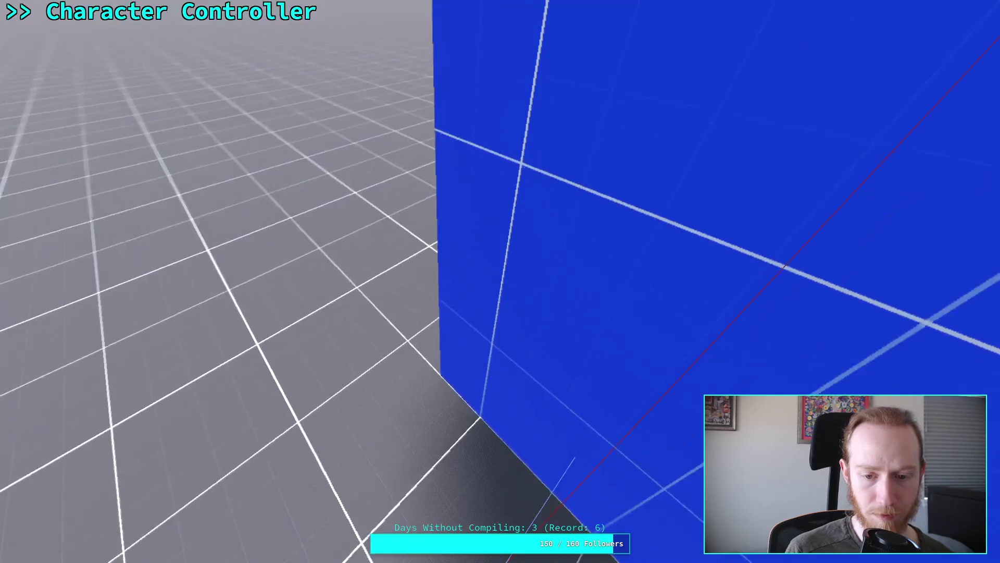
key(w)
key(w)
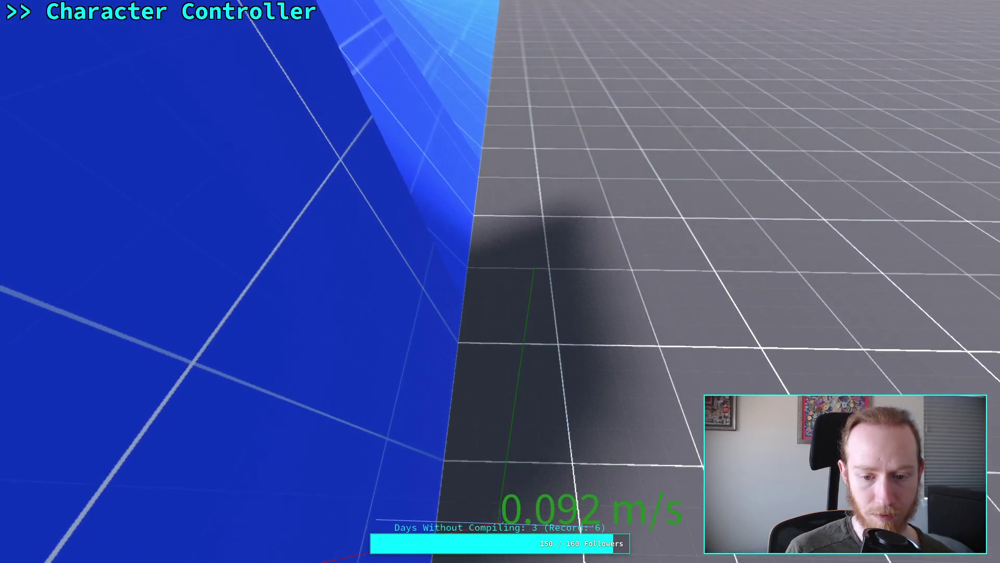
key(s)
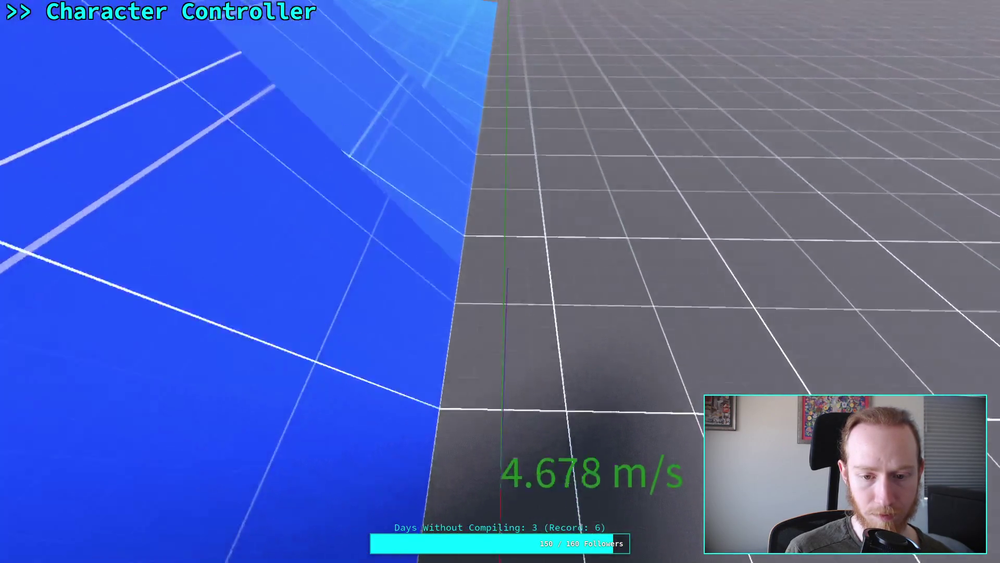
key(s)
key(d)
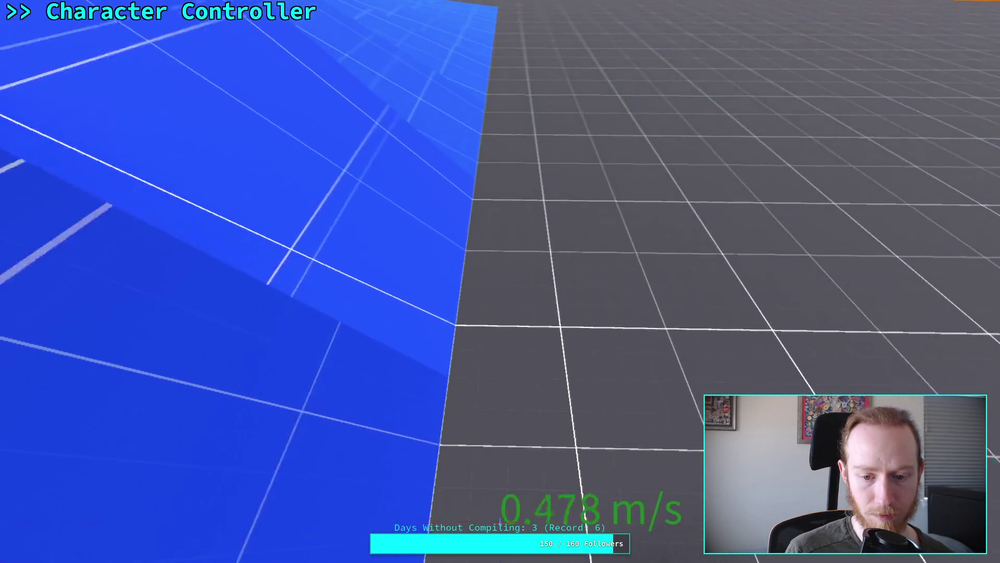
key(d)
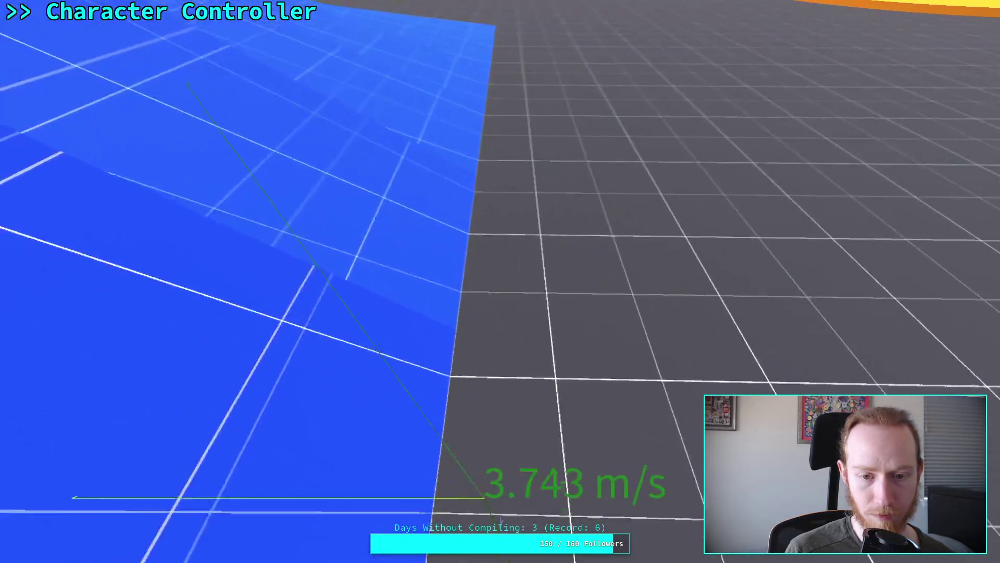
Step: Run up the blue ramp and along the walkway, then climb the red ramp
key(w)
key(w)
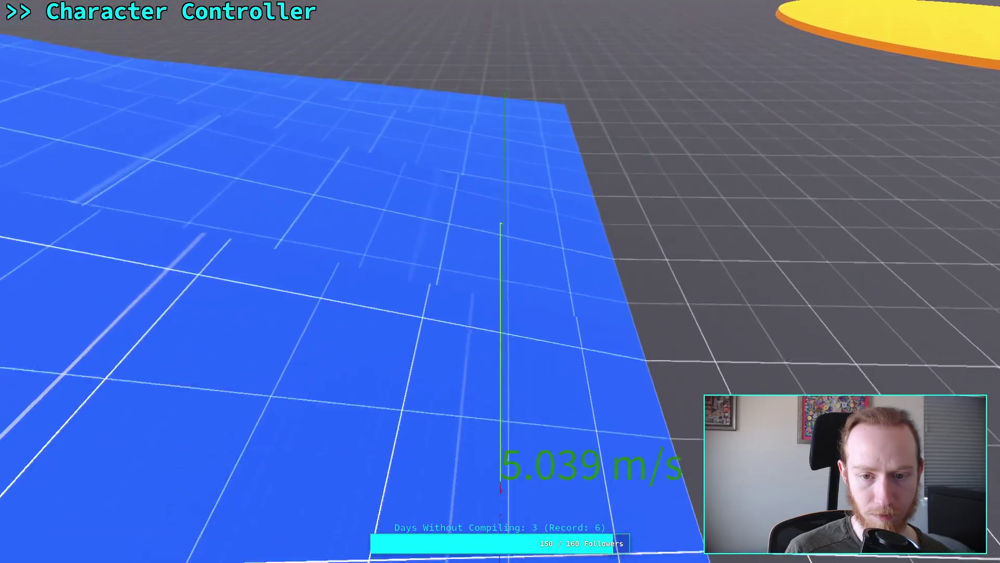
key(w)
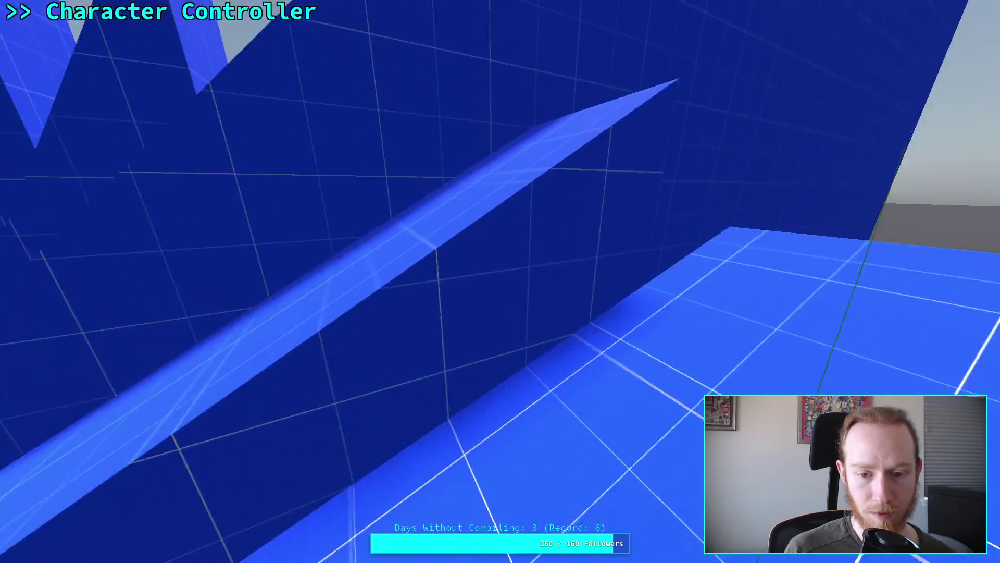
key(w)
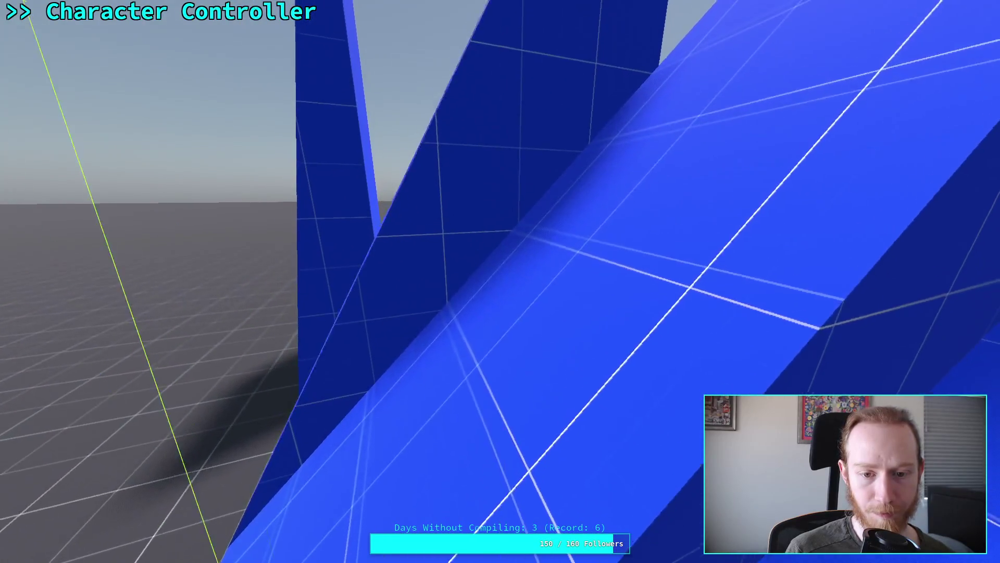
key(w)
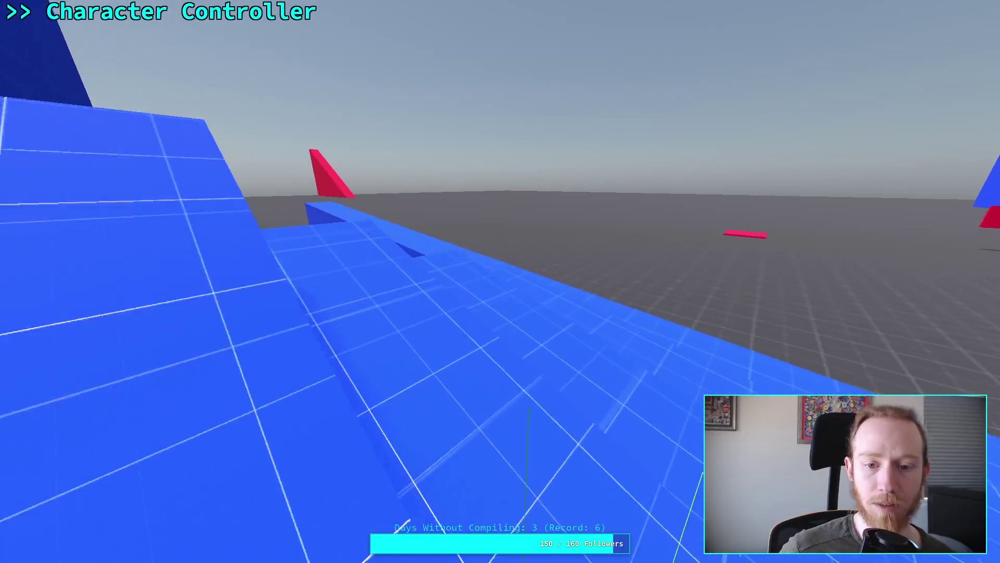
key(w)
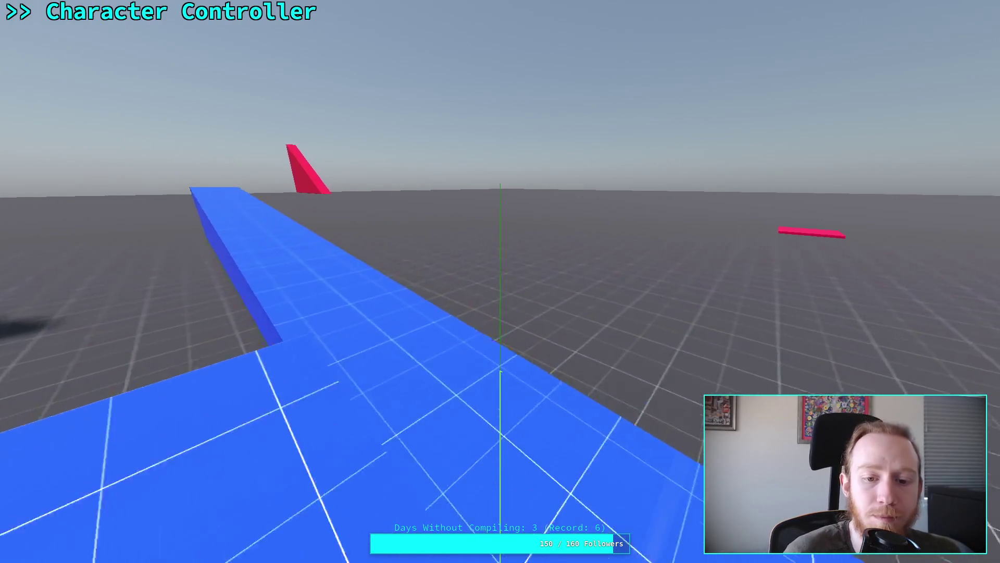
key(w)
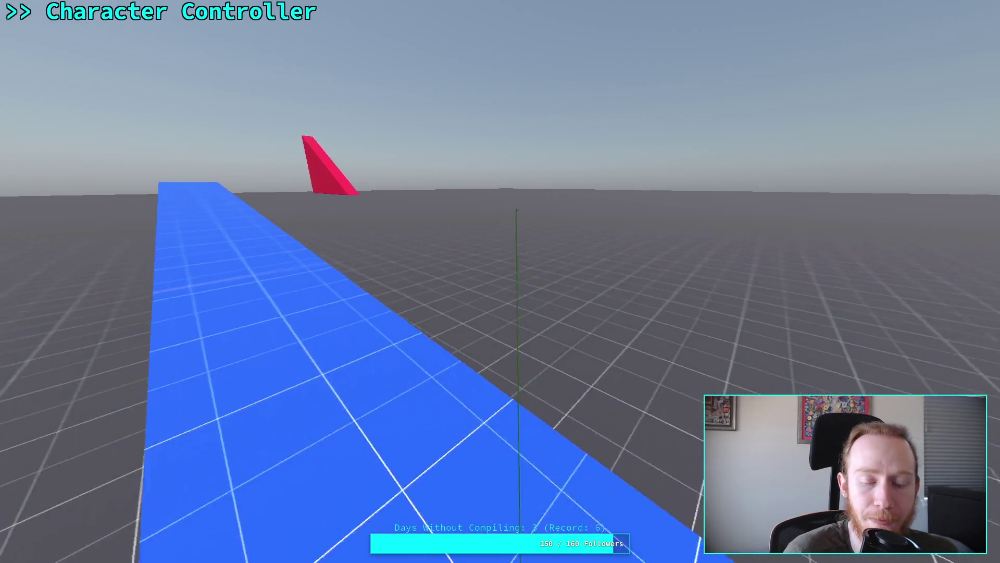
key(w)
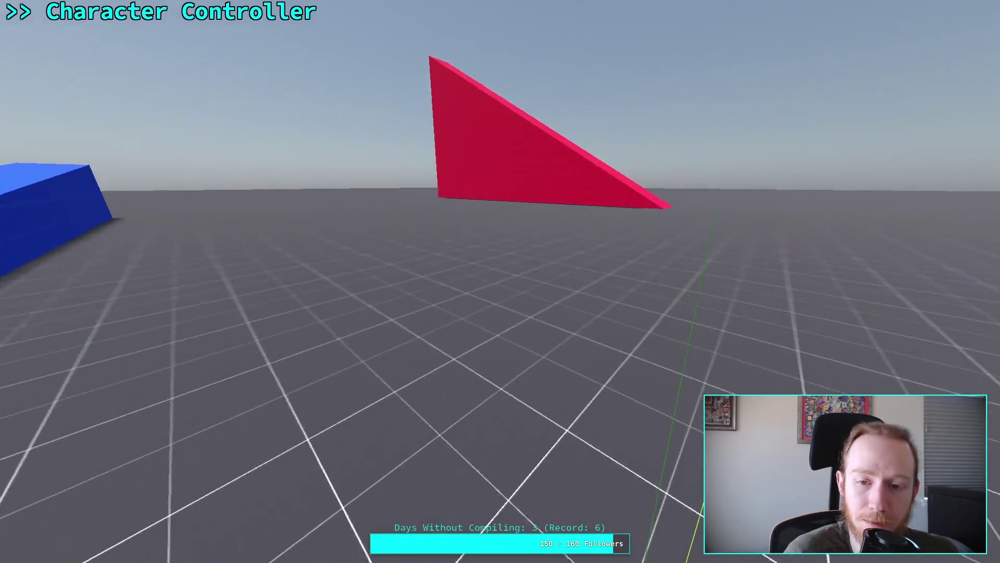
key(w)
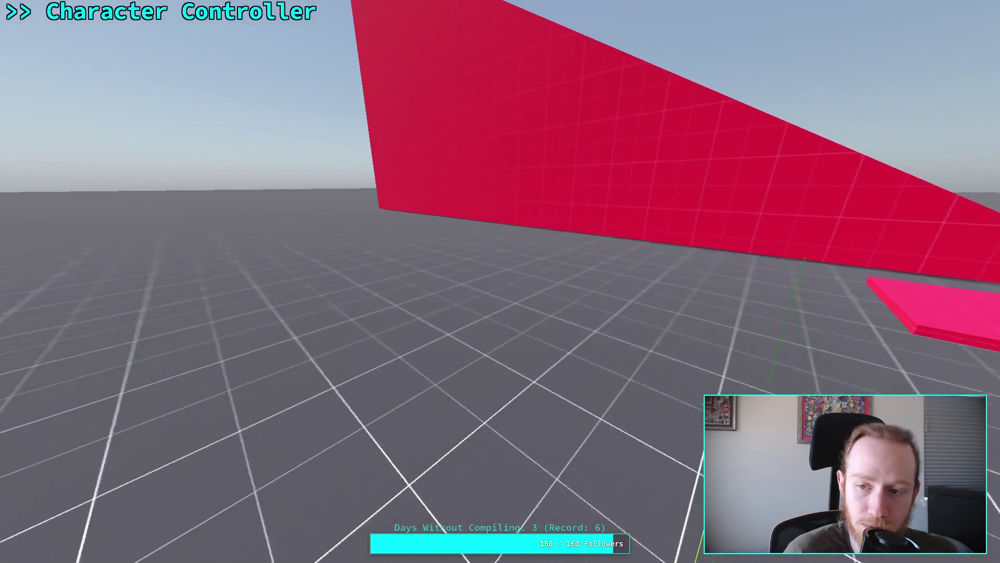
key(w)
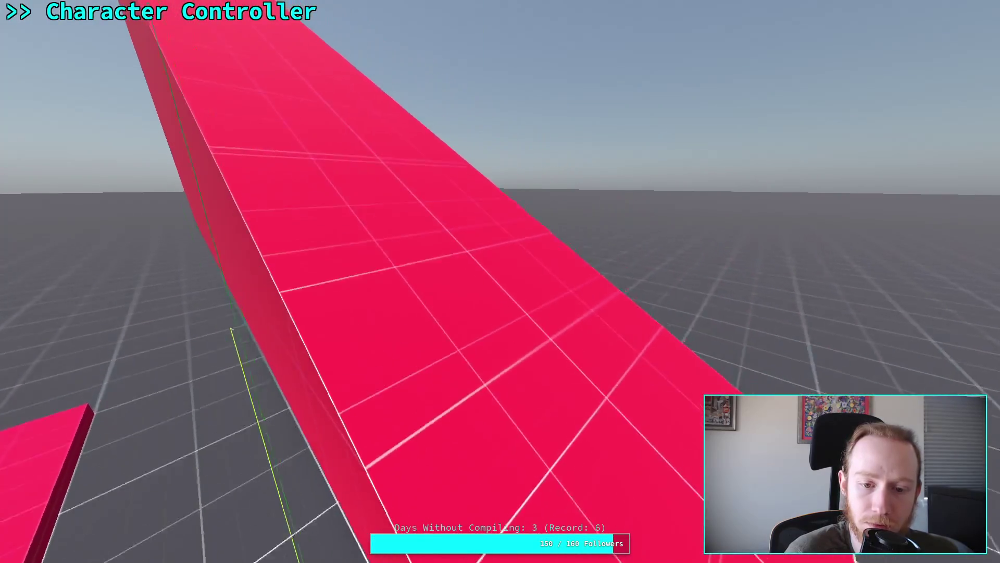
key(w)
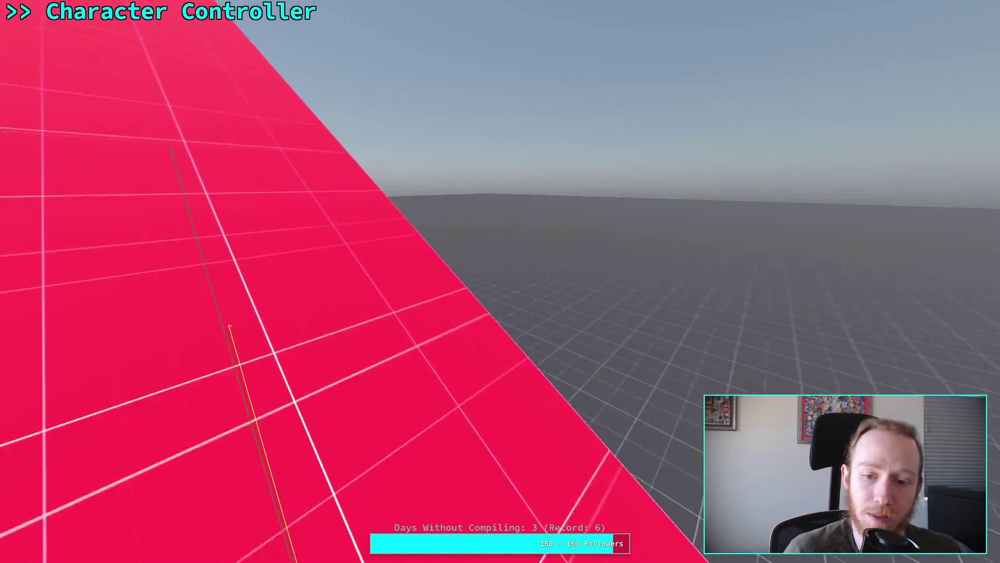
key(w)
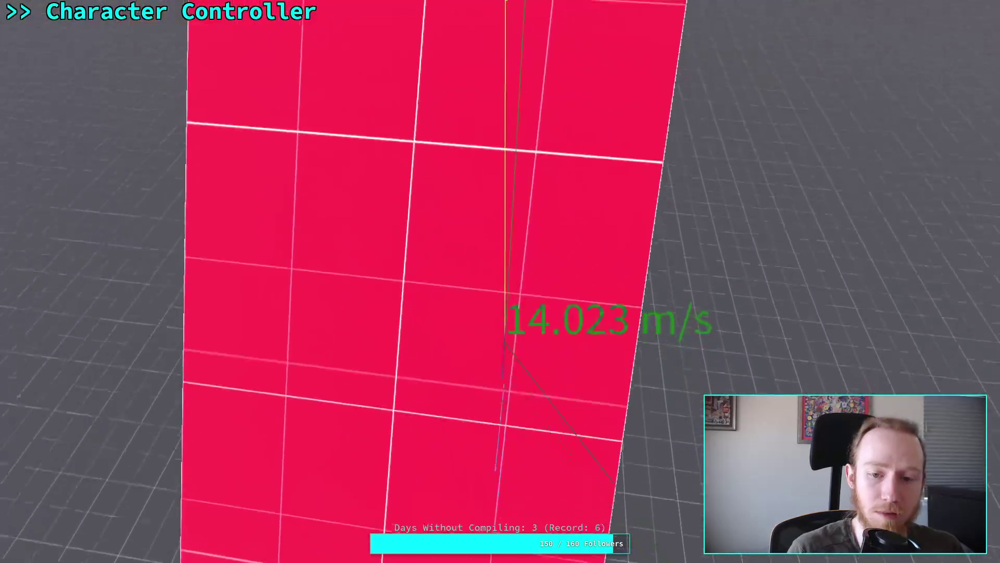
key(w)
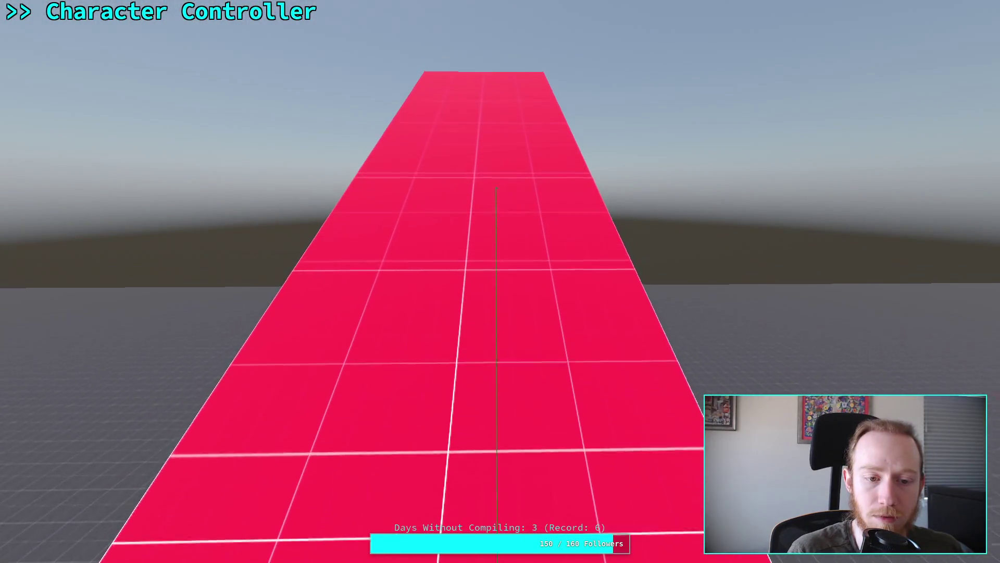
key(w)
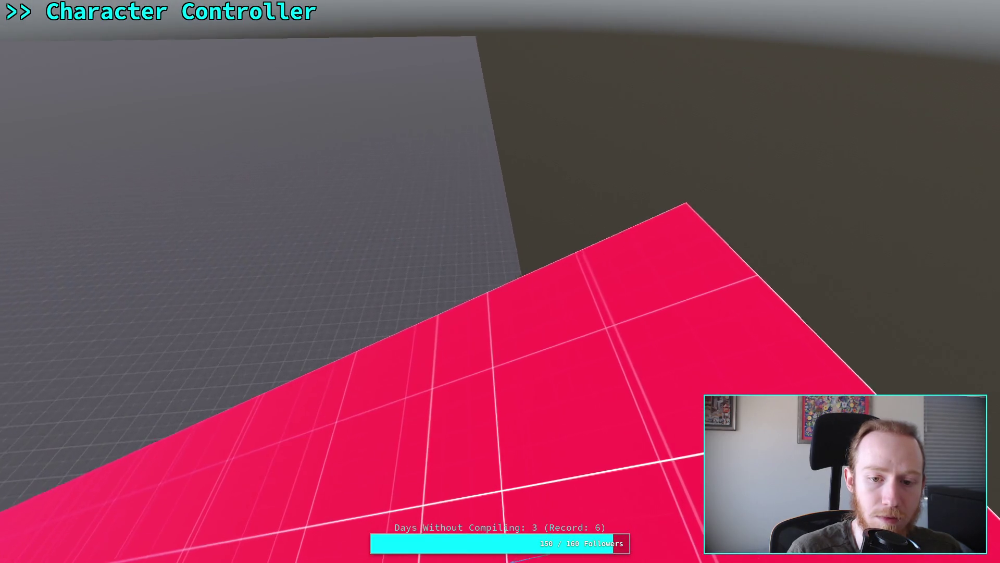
Step: Sprint down the red ramp, across the blue ramp and grid floor, then stop the game
key(w)
key(w)
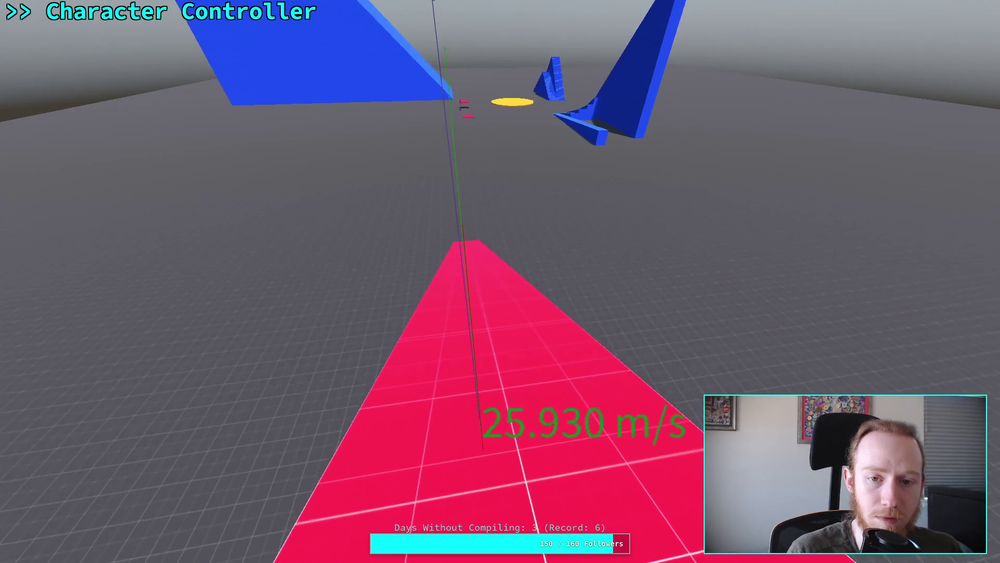
key(w)
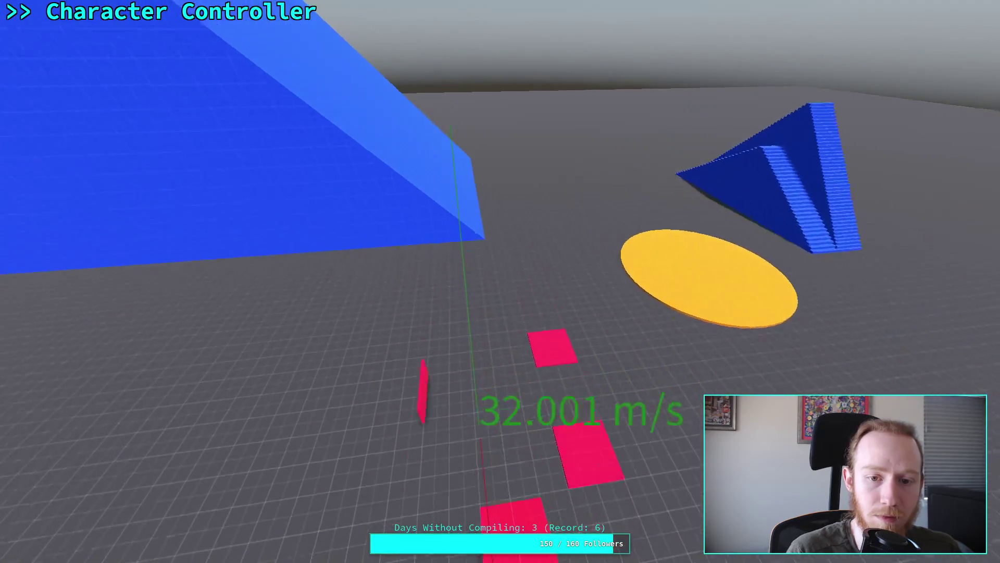
key(w)
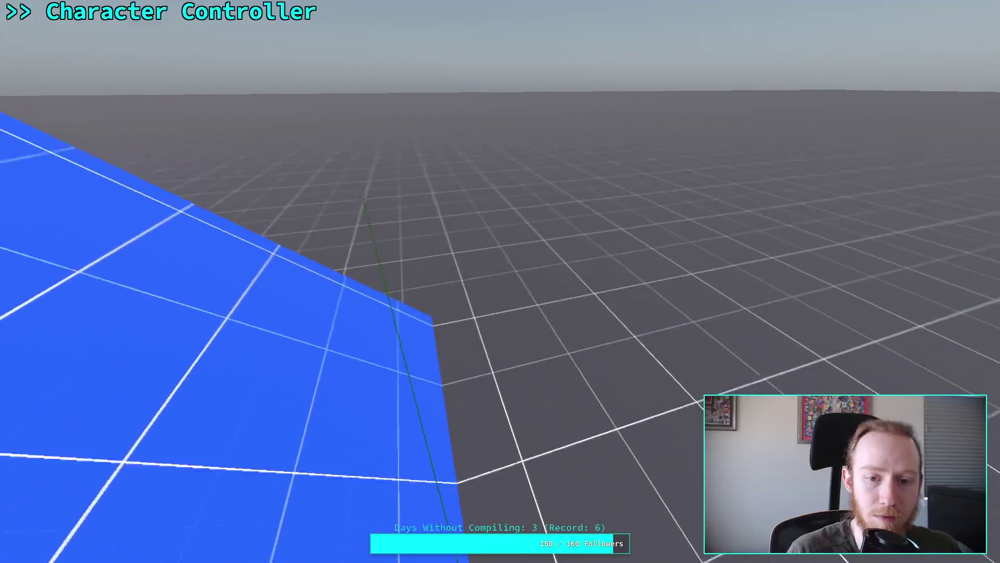
key(w)
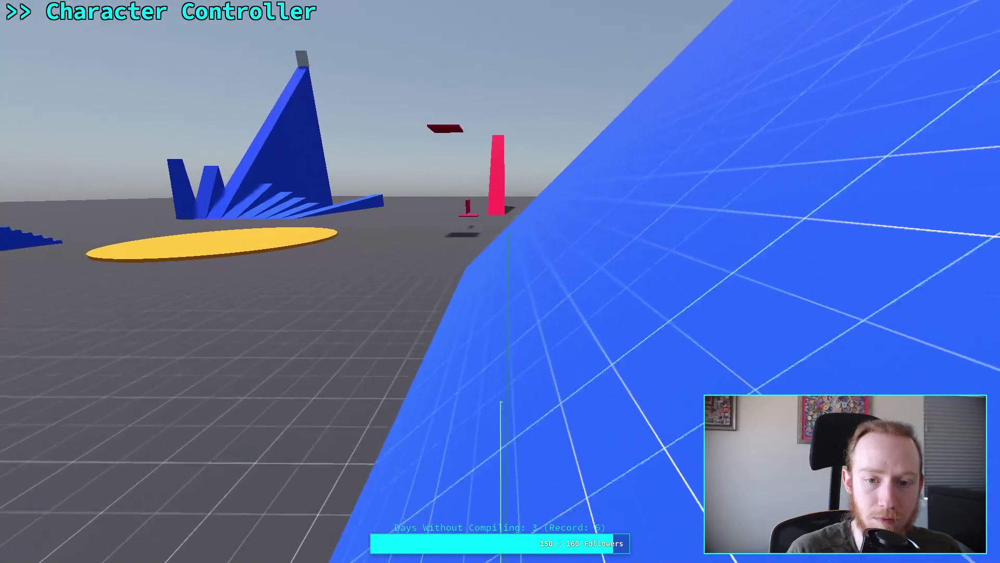
key(w)
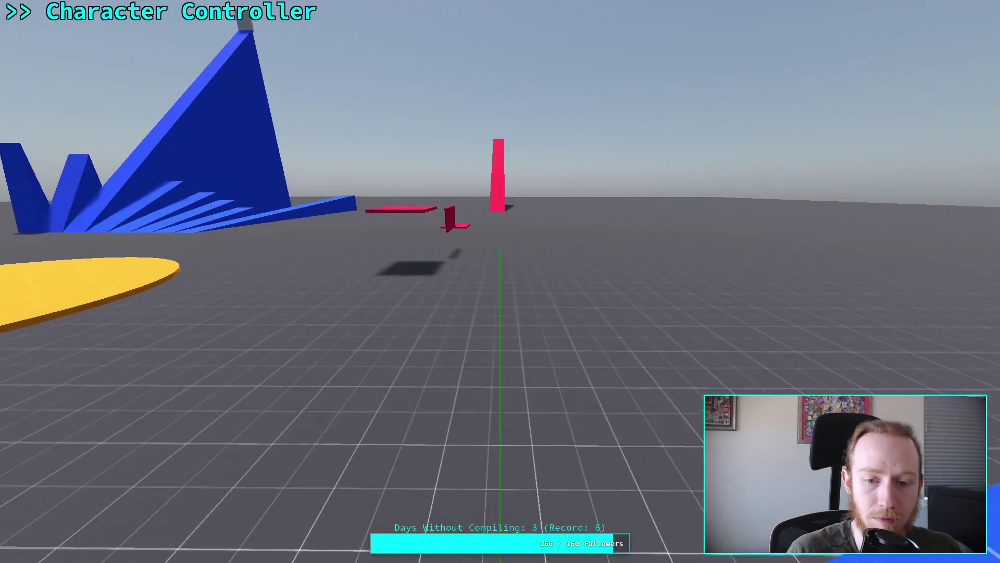
key(w)
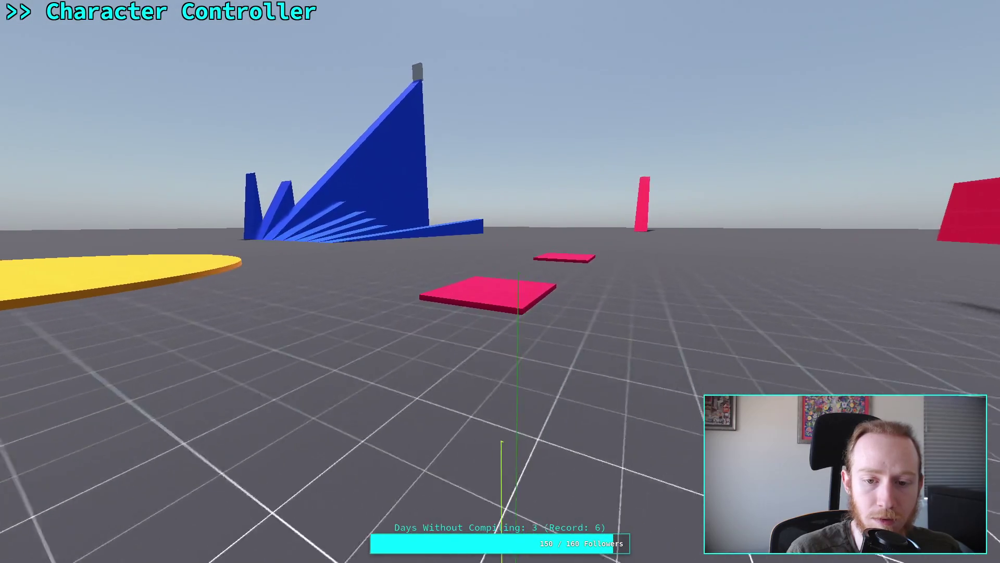
key(w)
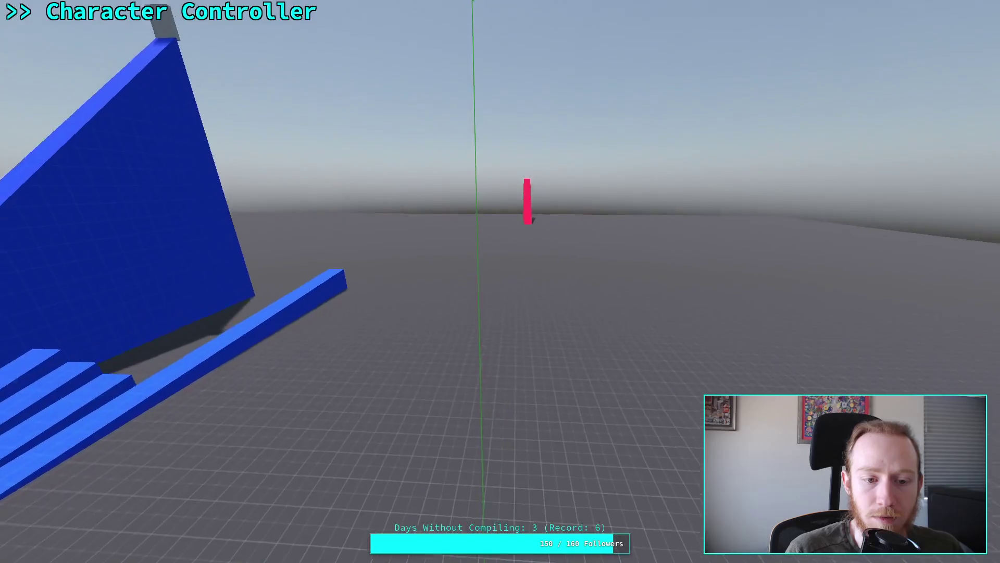
key(w)
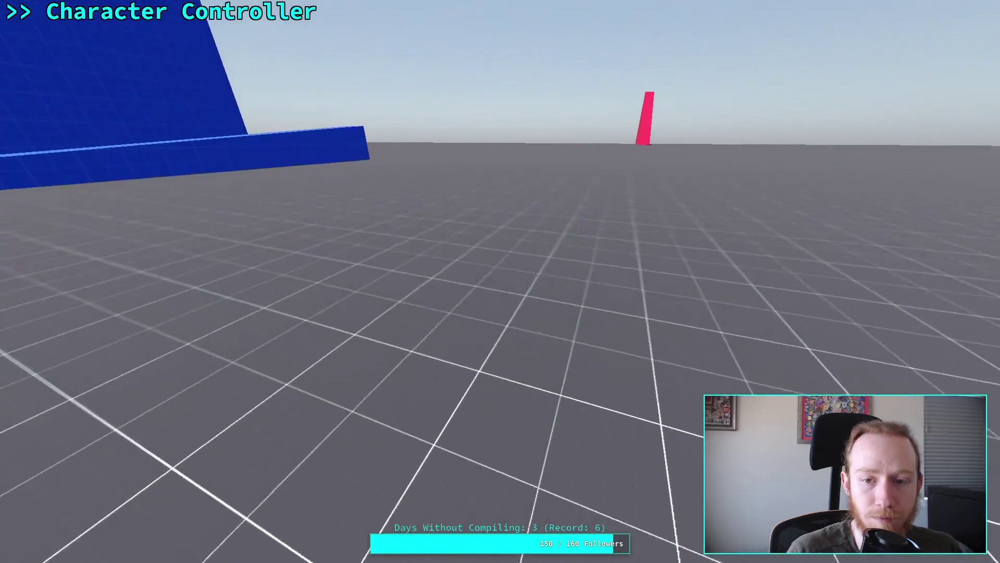
key(w)
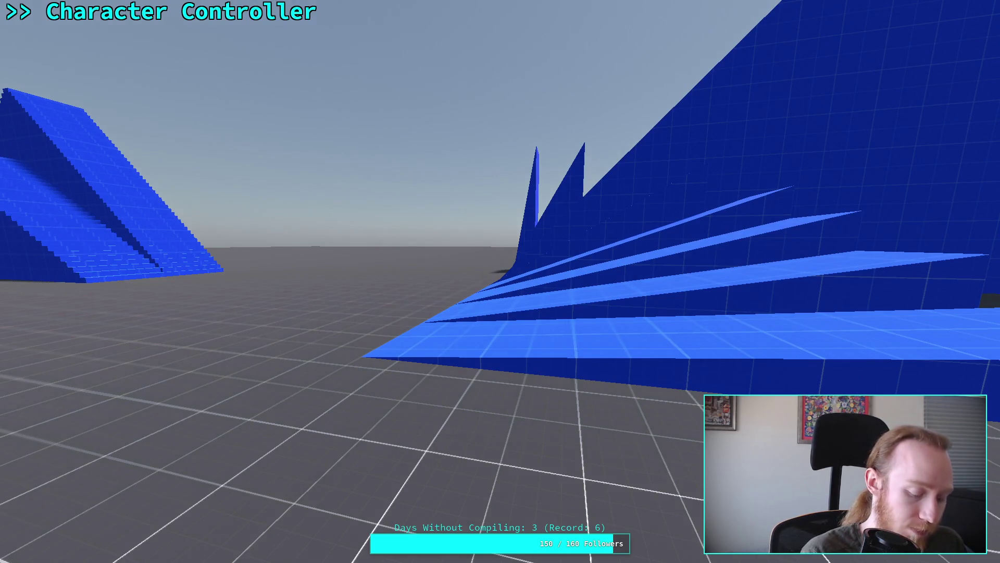
key(Escape)
click(883, 18)
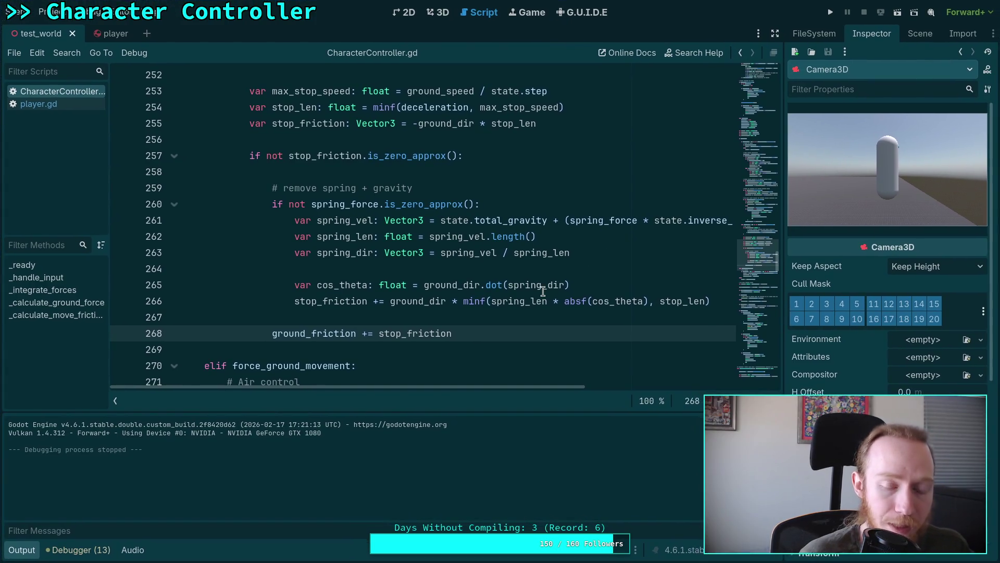
Step: Review the Today checklist in the design notes, then move to the Python terminal workspace
mouse_move(563, 295)
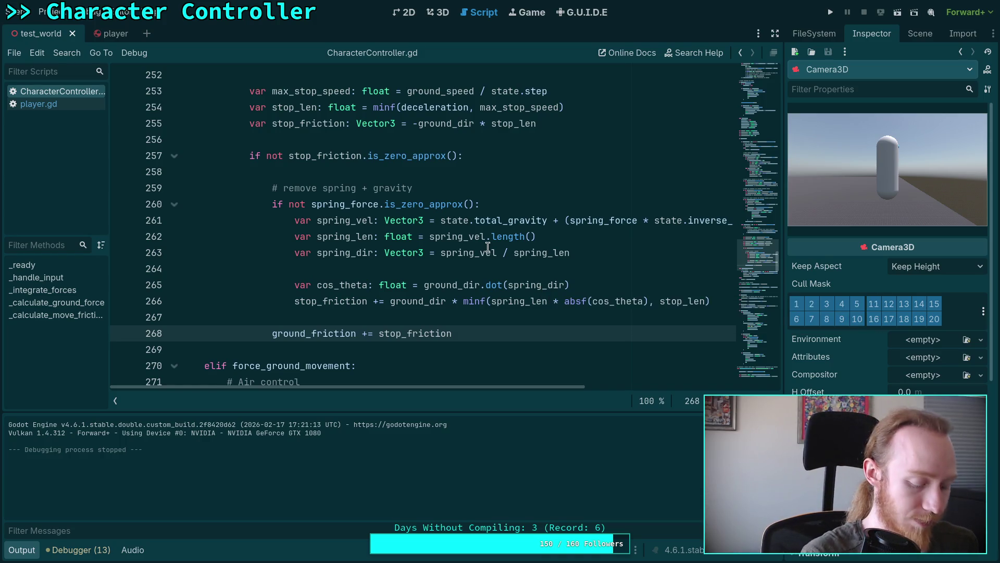
key(super+3)
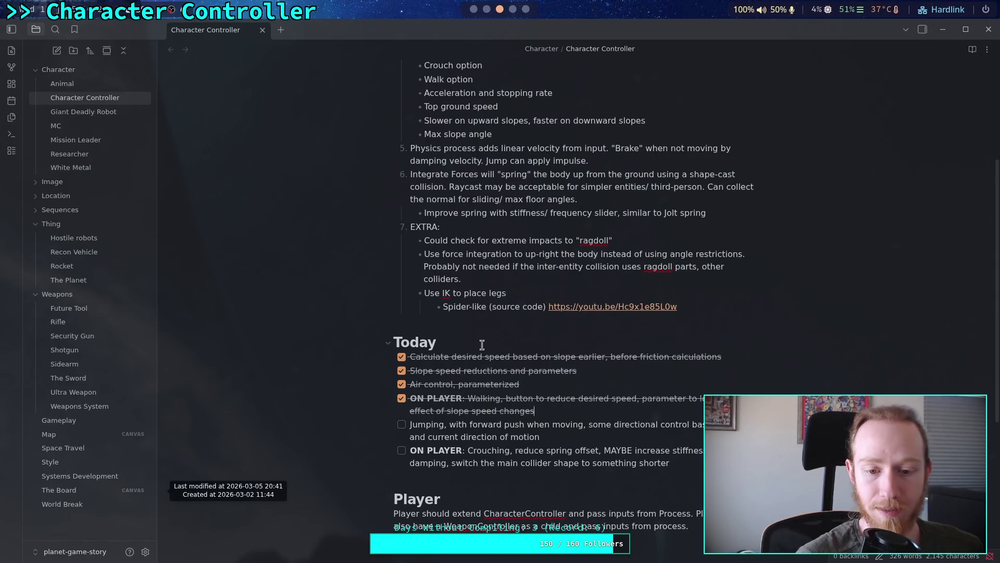
drag(556, 400, 477, 371)
click(476, 371)
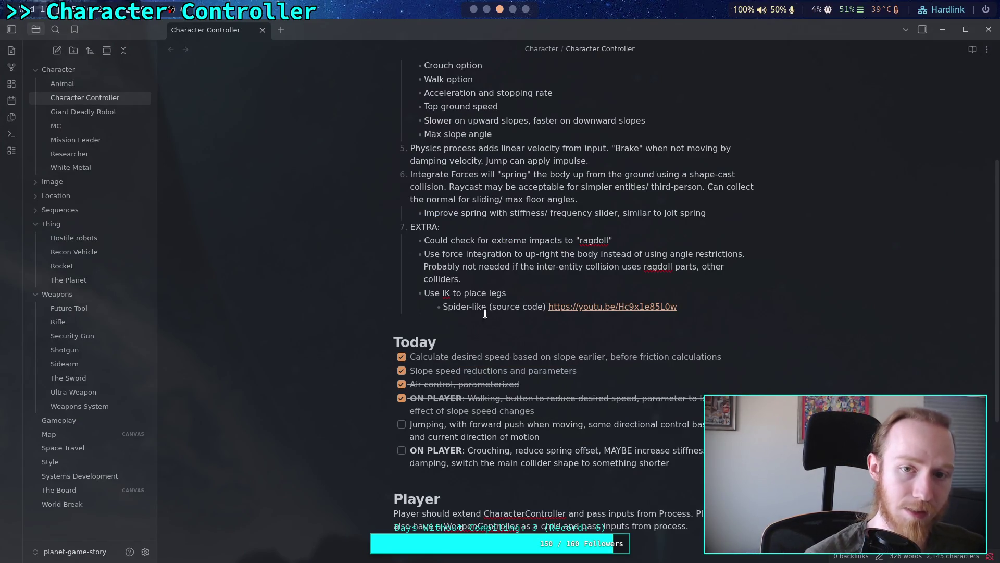
key(super+2)
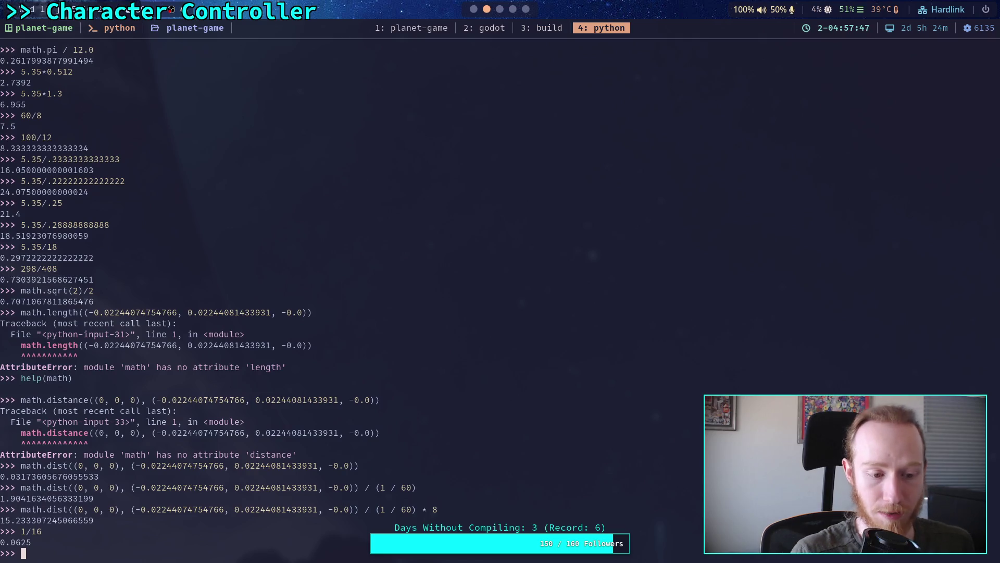
Step: Run git status and git diff in the planet-game shell window
click(410, 30)
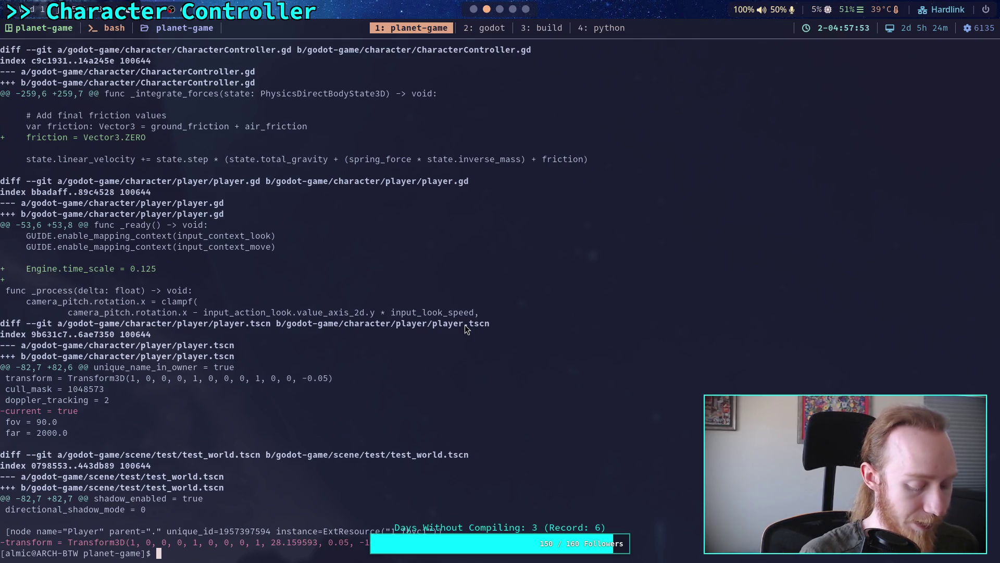
text(git status)
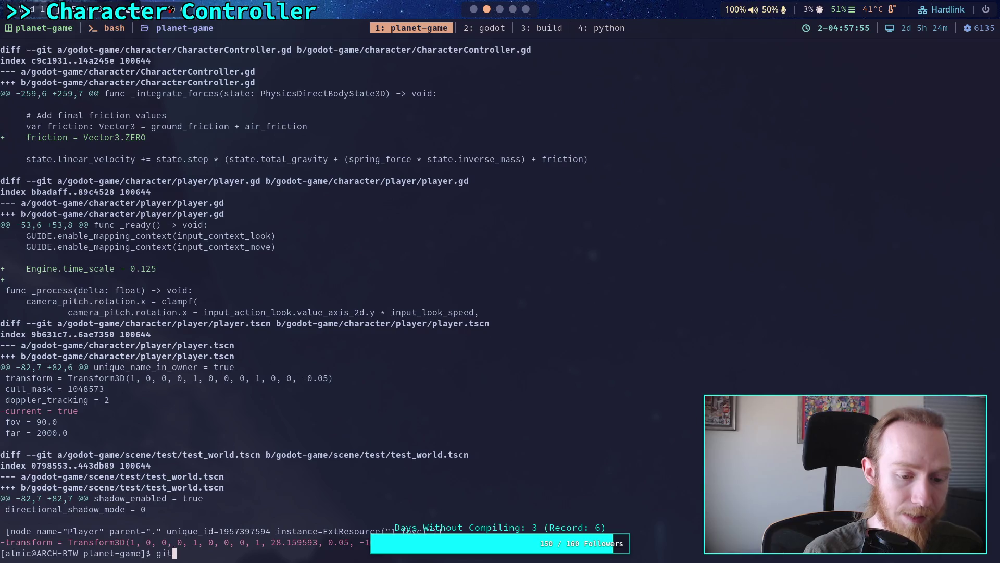
key(Return)
text(git diff)
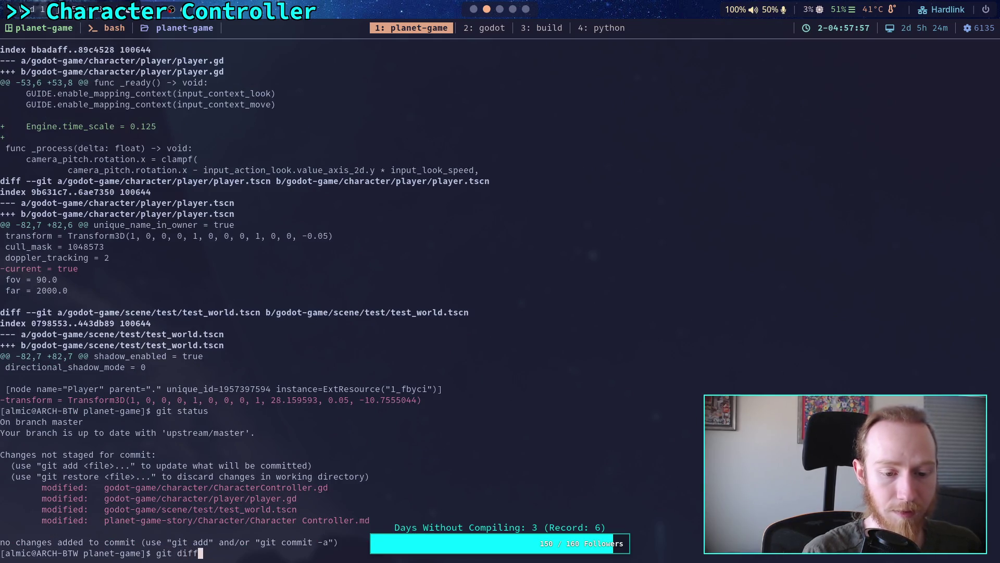
key(Return)
Step: Scroll through the git diff output to review the uncommitted changes
scroll(268, 296, down, 3)
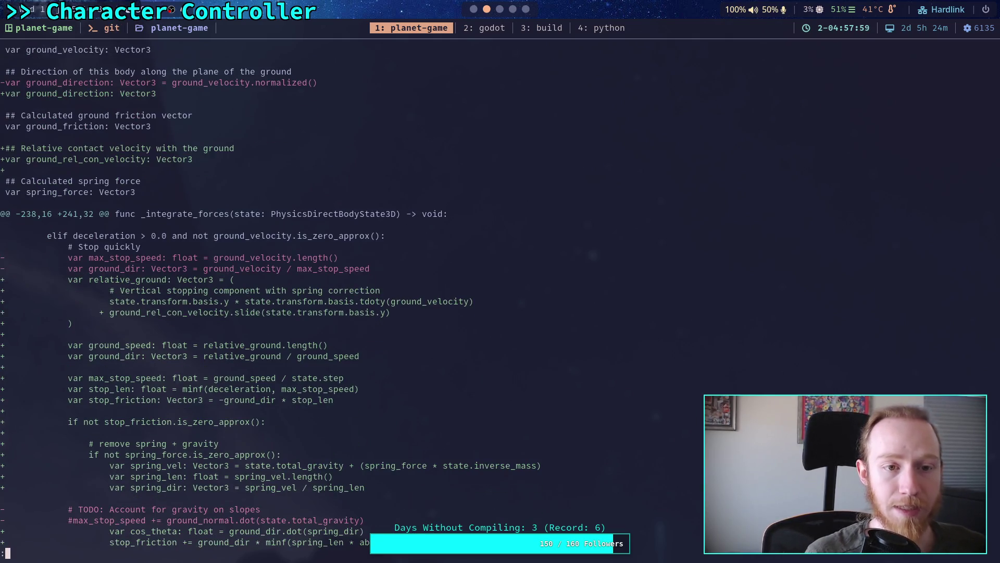
key(Down)
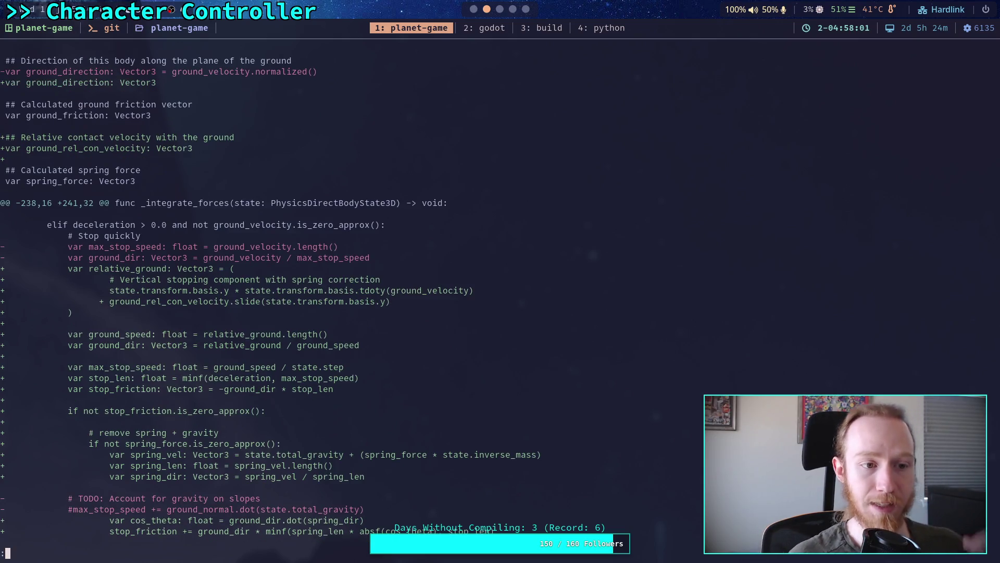
scroll(493, 302, down, 3)
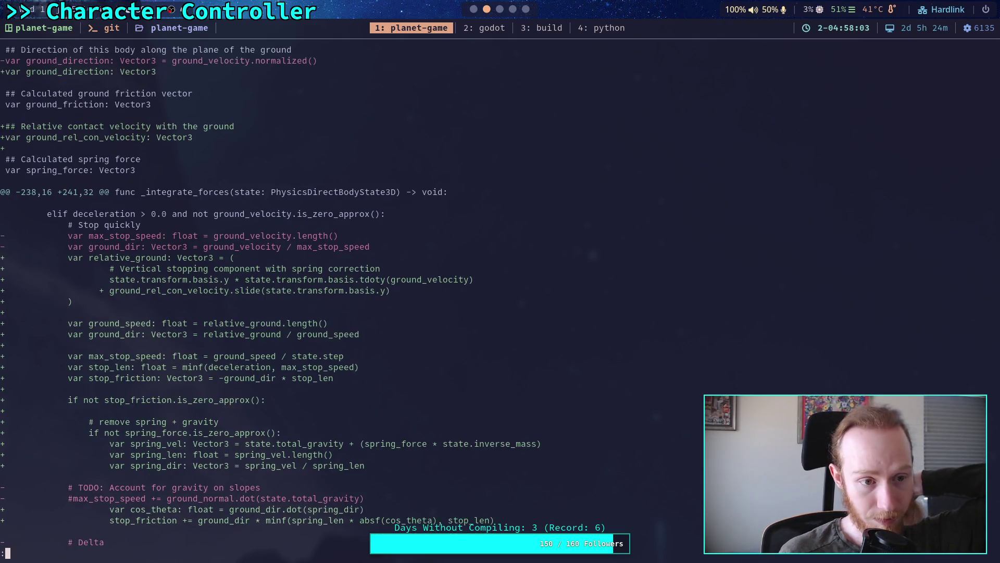
scroll(268, 302, down, 7)
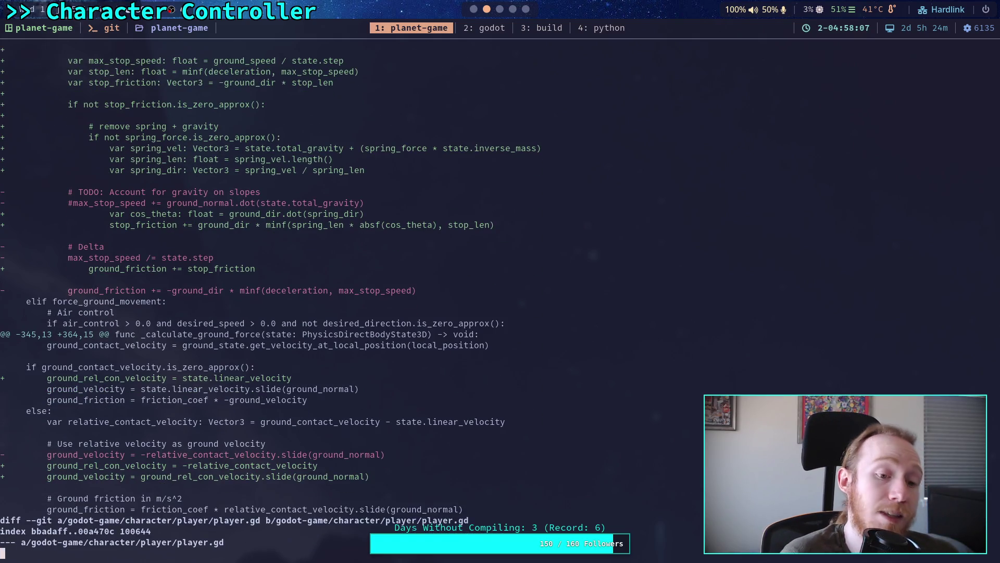
scroll(268, 303, down, 2)
scroll(268, 302, down, 11)
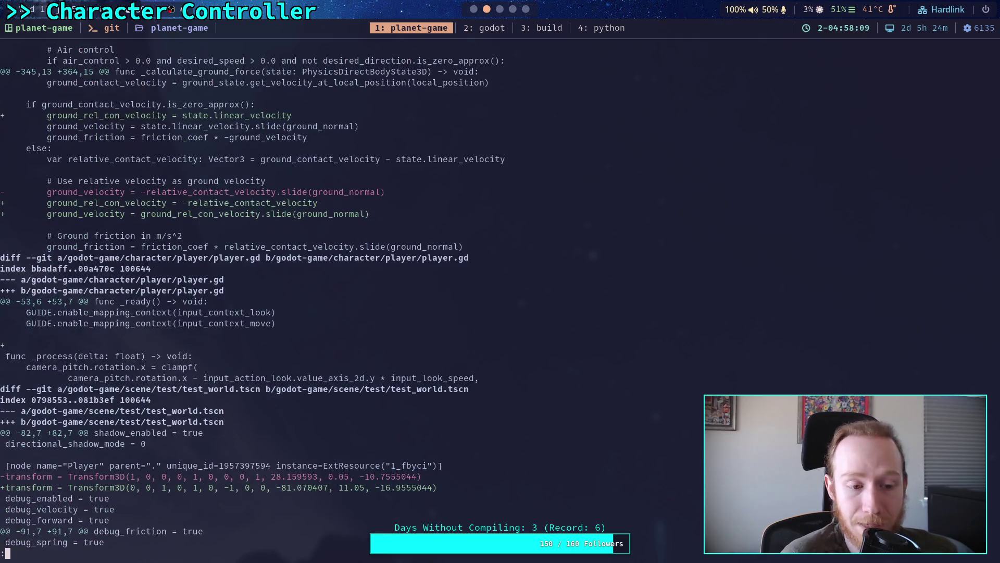
scroll(268, 302, down, 2)
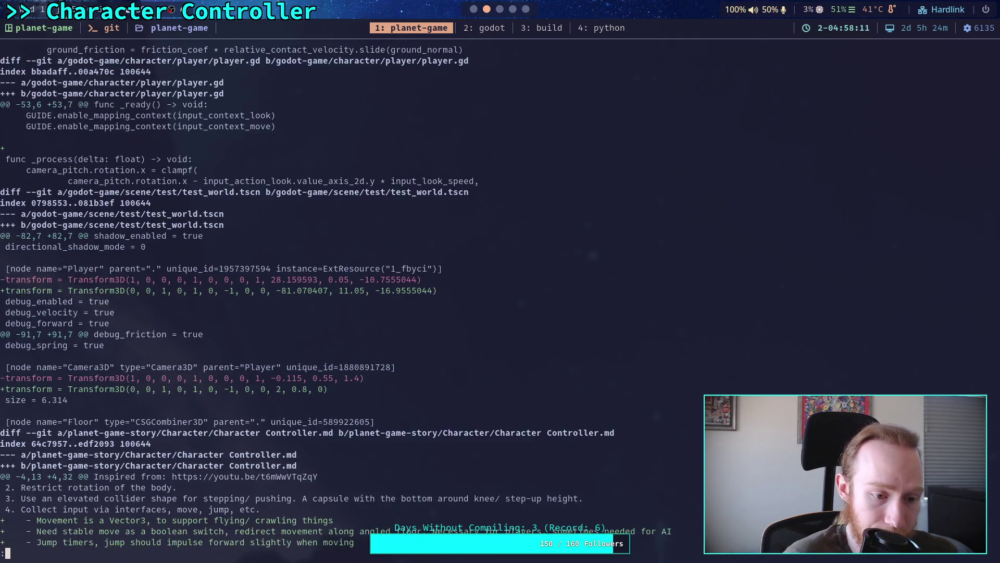
scroll(267, 303, up, 4)
scroll(268, 302, up, 6)
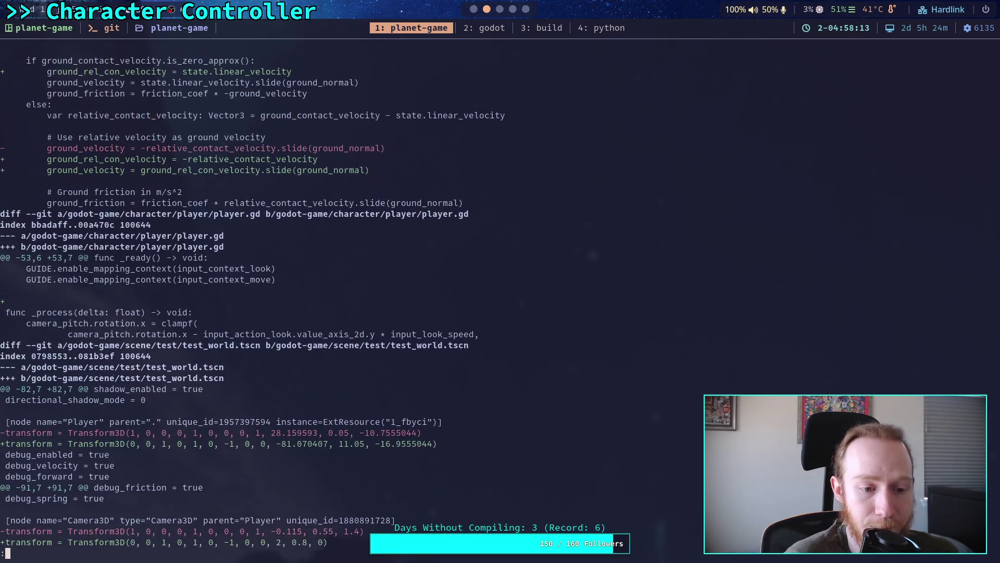
scroll(268, 302, up, 1)
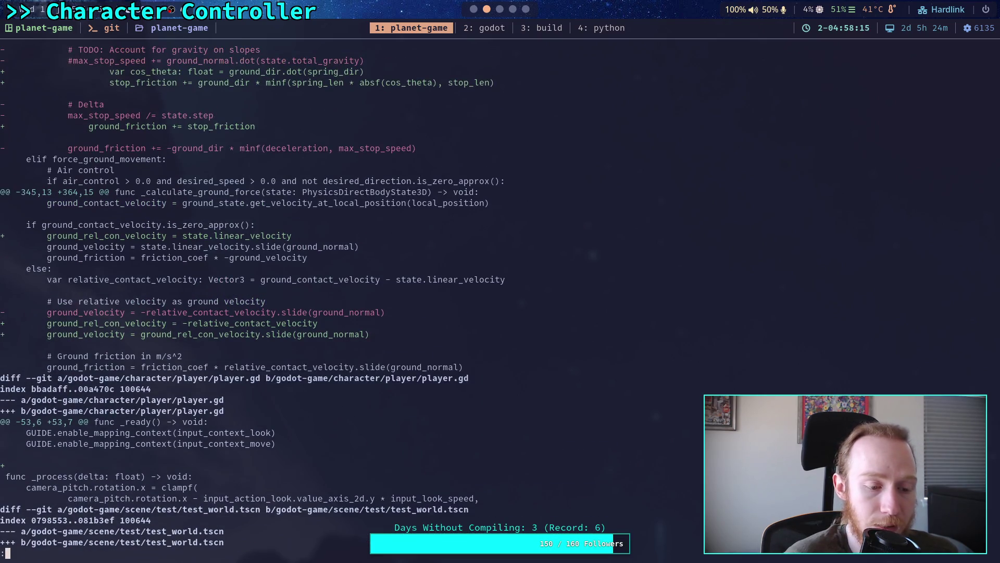
Step: Save player.gd in Godot with Ctrl+S, then quit the pager and recall git diff
key(super+2)
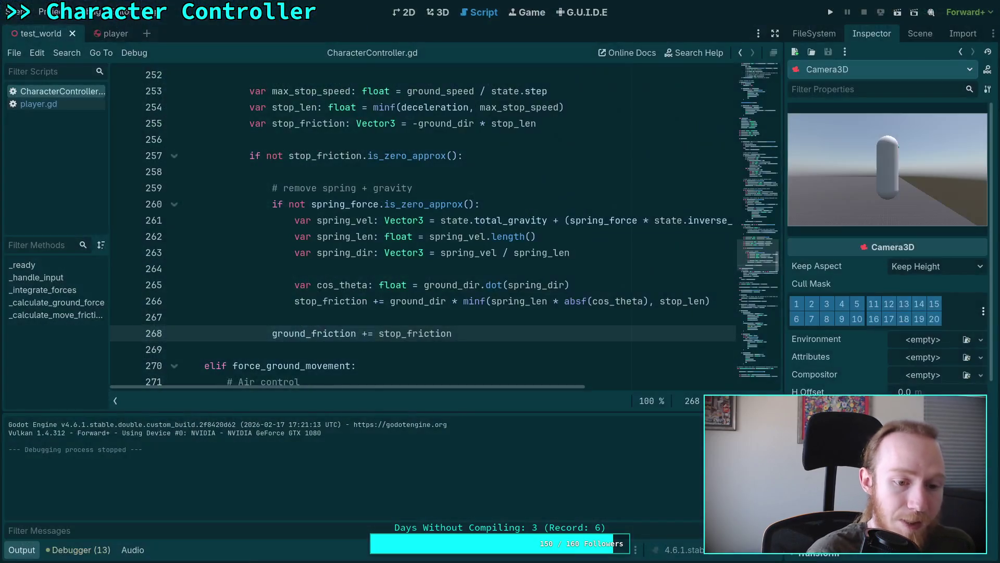
click(54, 104)
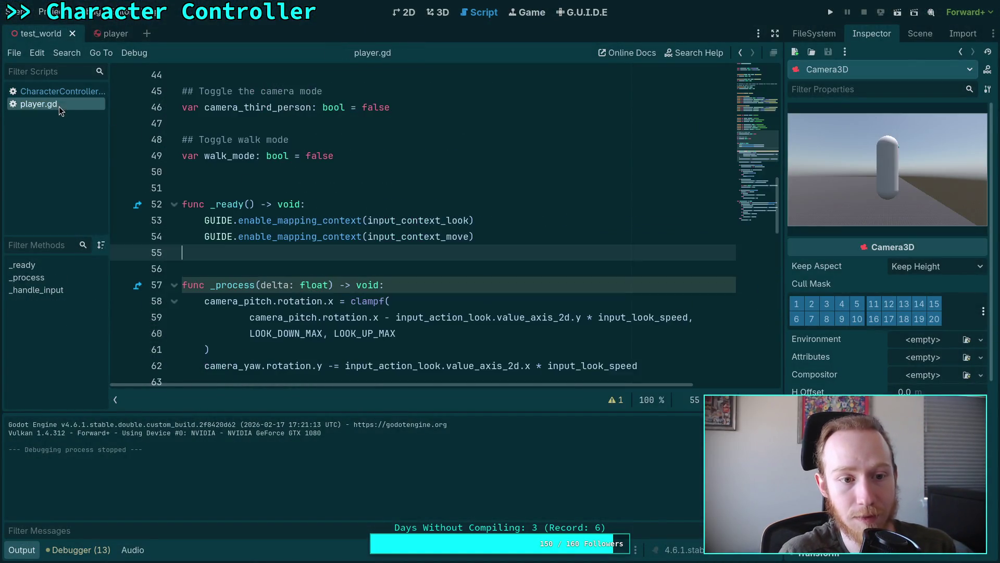
click(474, 236)
key(ctrl+s)
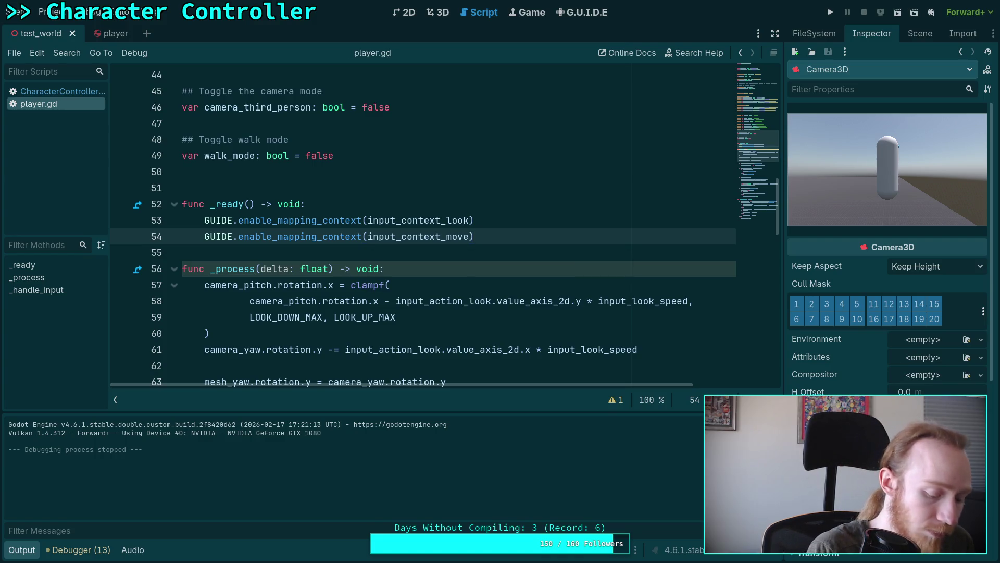
key(super+1)
key(q)
key(Up)
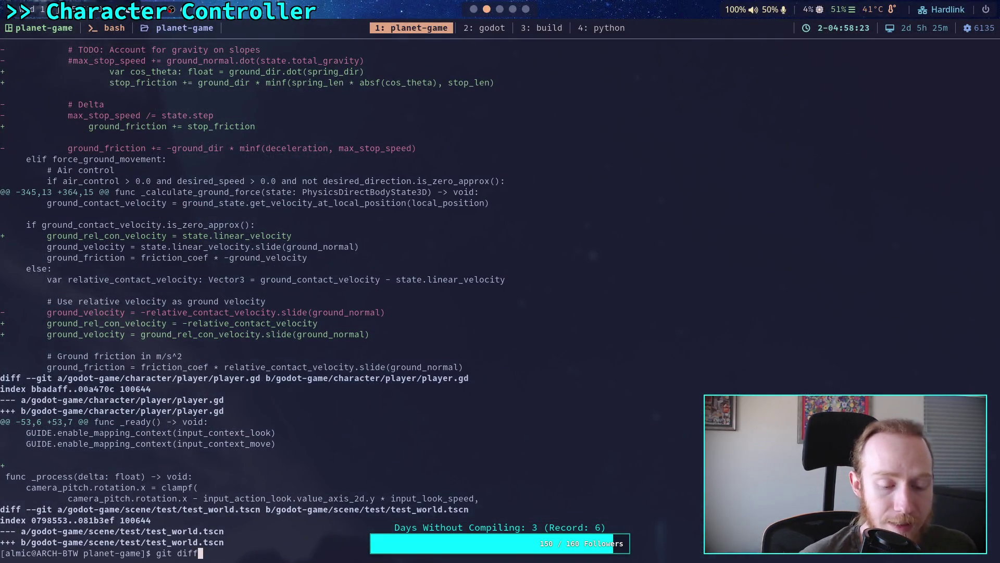
Step: Rerun git diff and scroll back up to the _integrate_forces friction hunk
key(Return)
scroll(253, 302, down, 20)
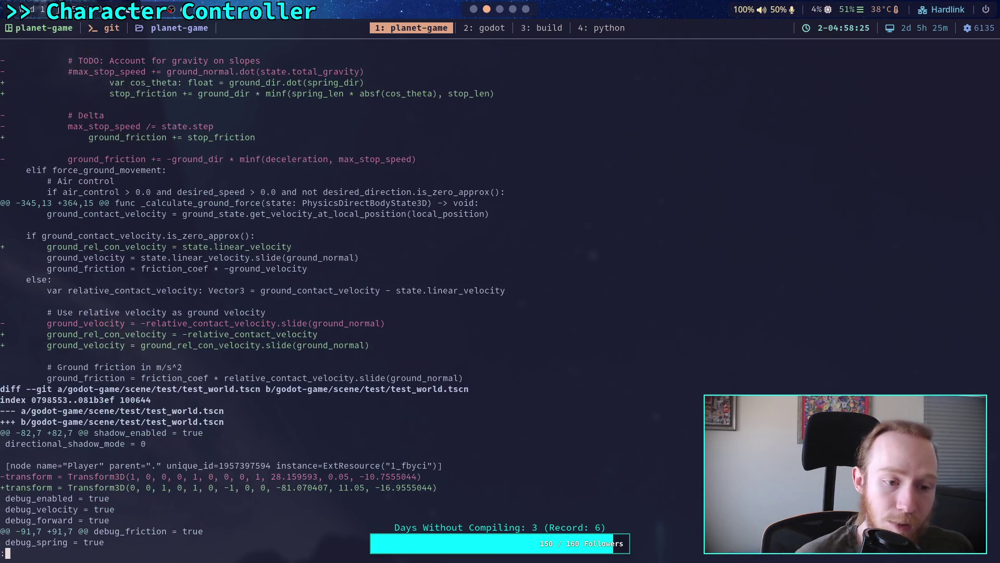
scroll(253, 296, up, 5)
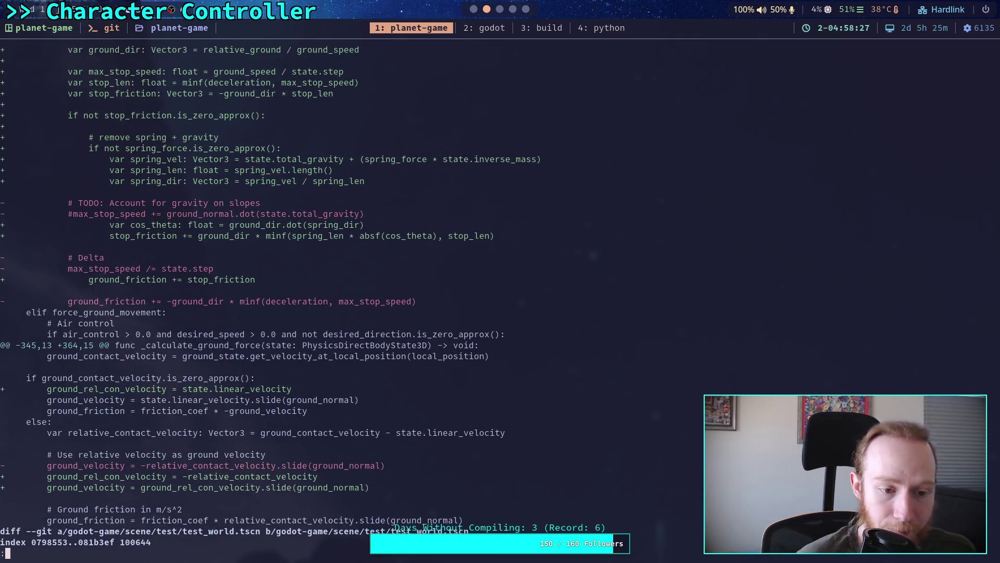
scroll(268, 296, up, 1)
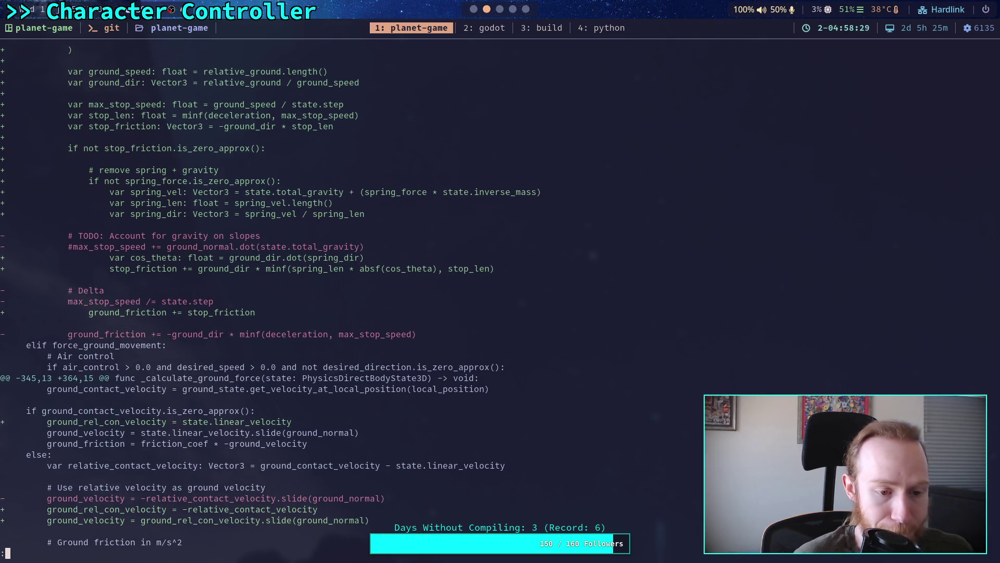
scroll(268, 296, up, 5)
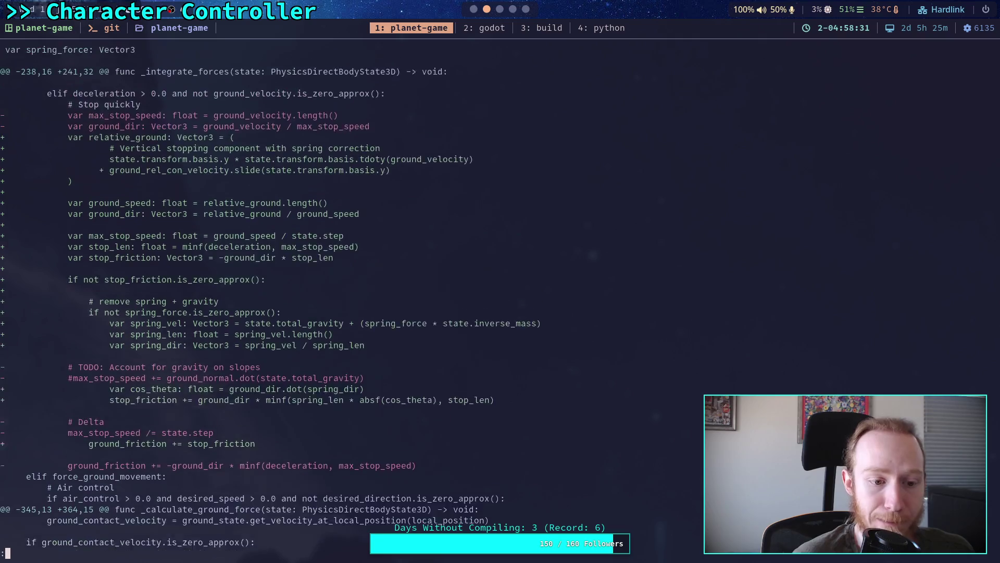
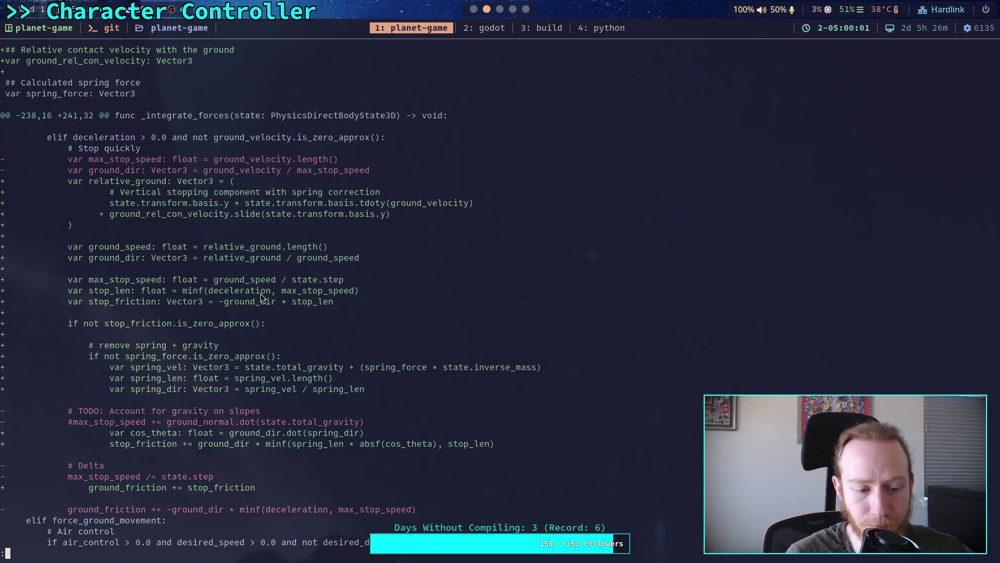
Step: Open CharacterController.gd in Godot's script editor with the Output panel collapsed
scroll(261, 297, down, 8)
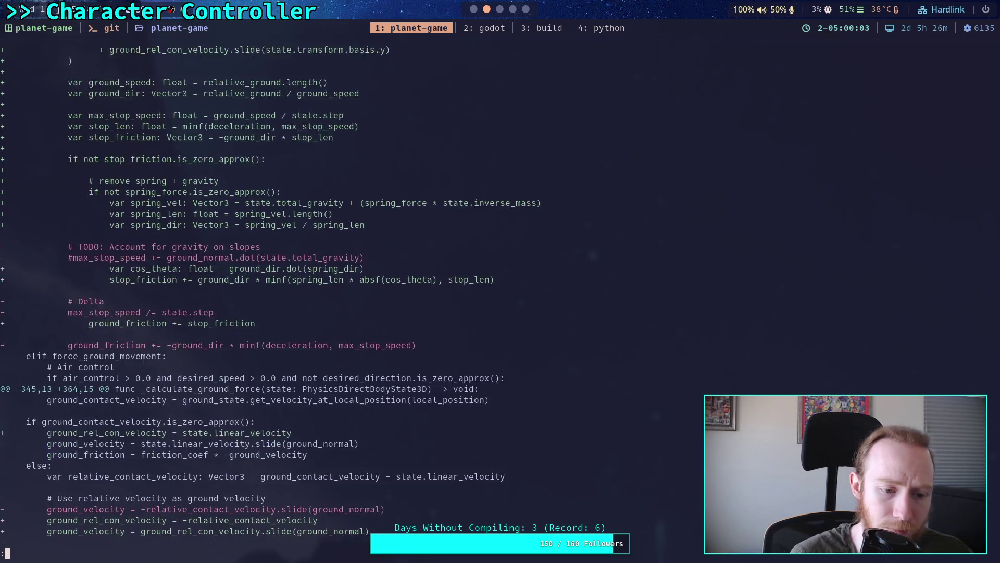
scroll(260, 297, down, 6)
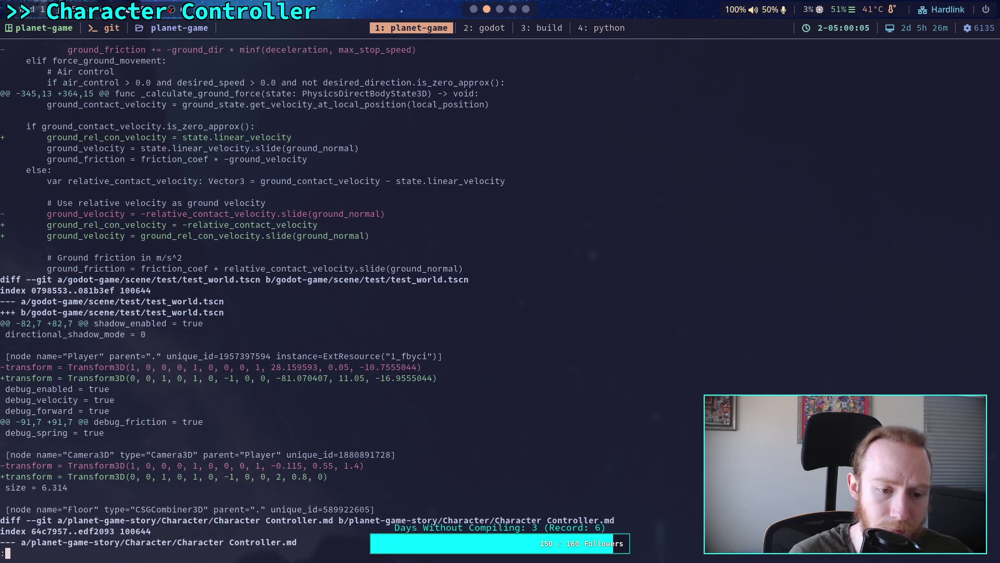
scroll(261, 297, up, 9)
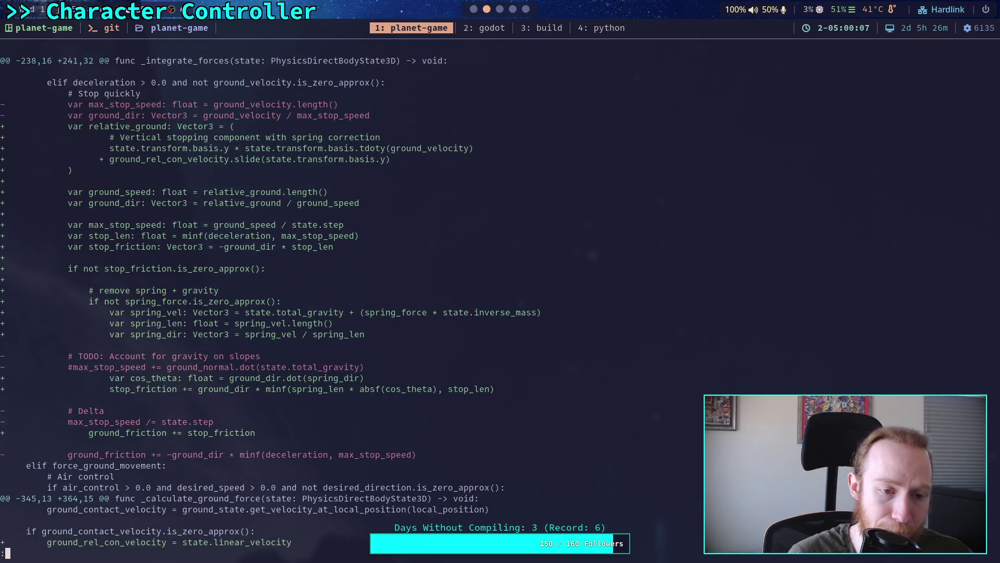
scroll(260, 297, up, 1)
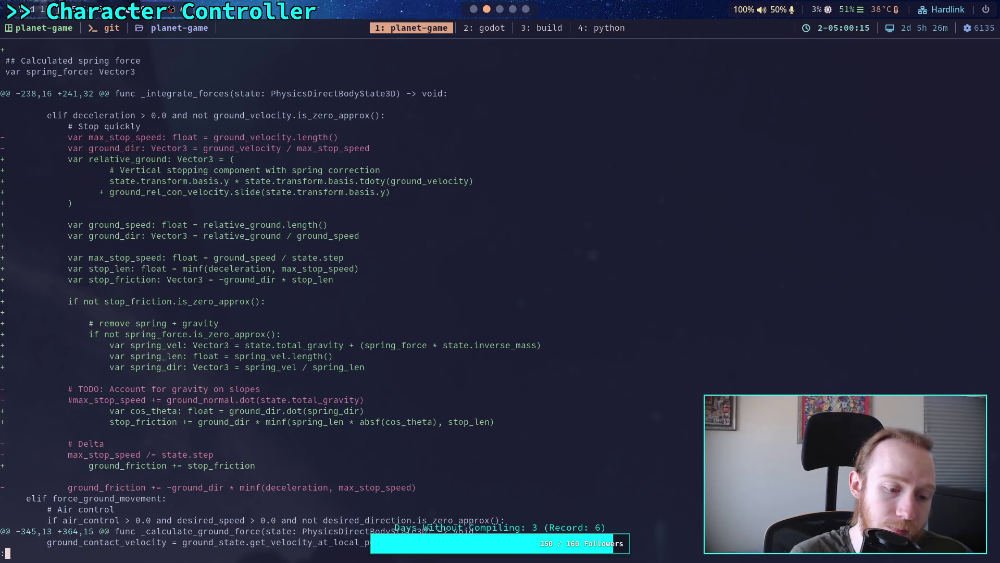
key(super+2)
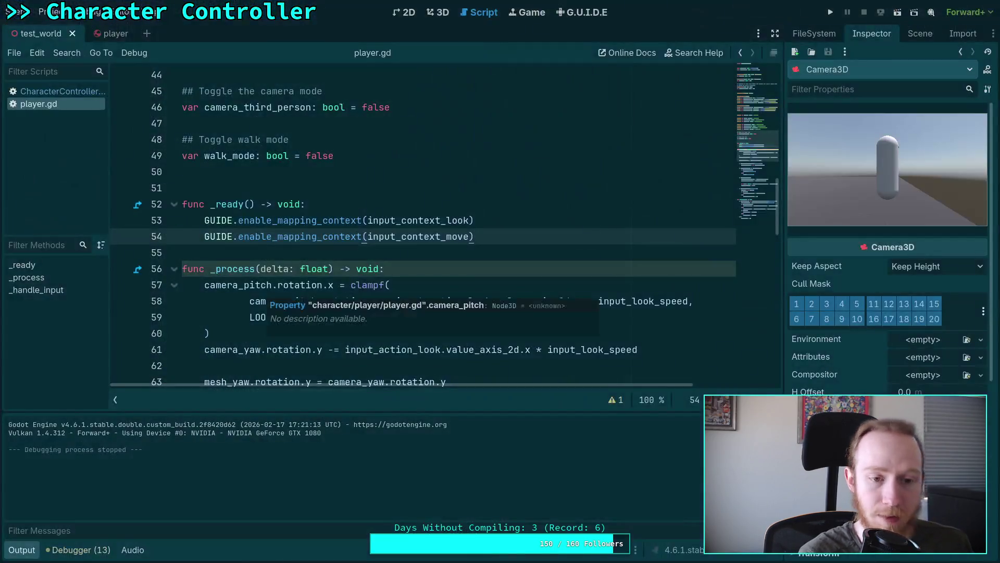
click(84, 94)
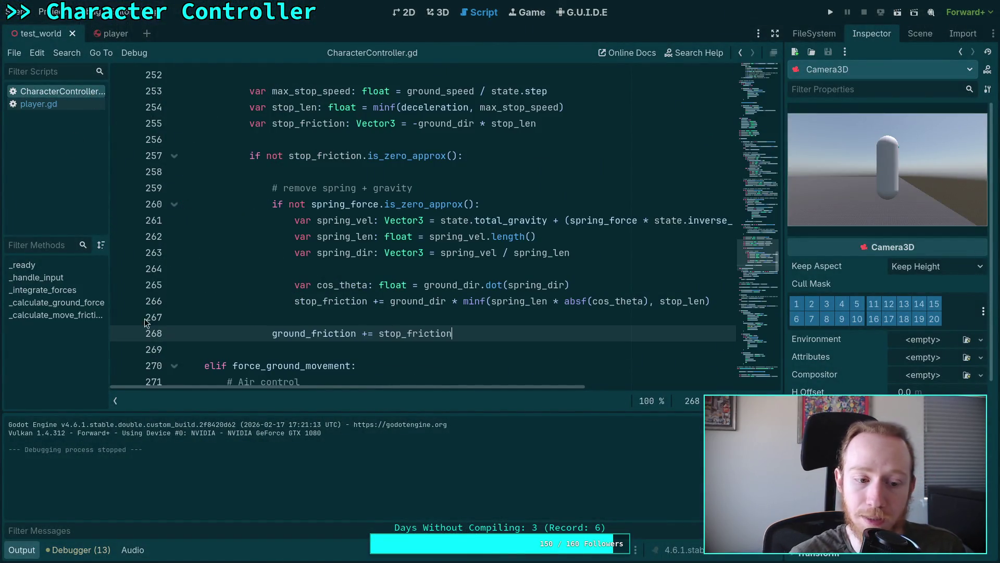
click(23, 550)
scroll(361, 365, up, 5)
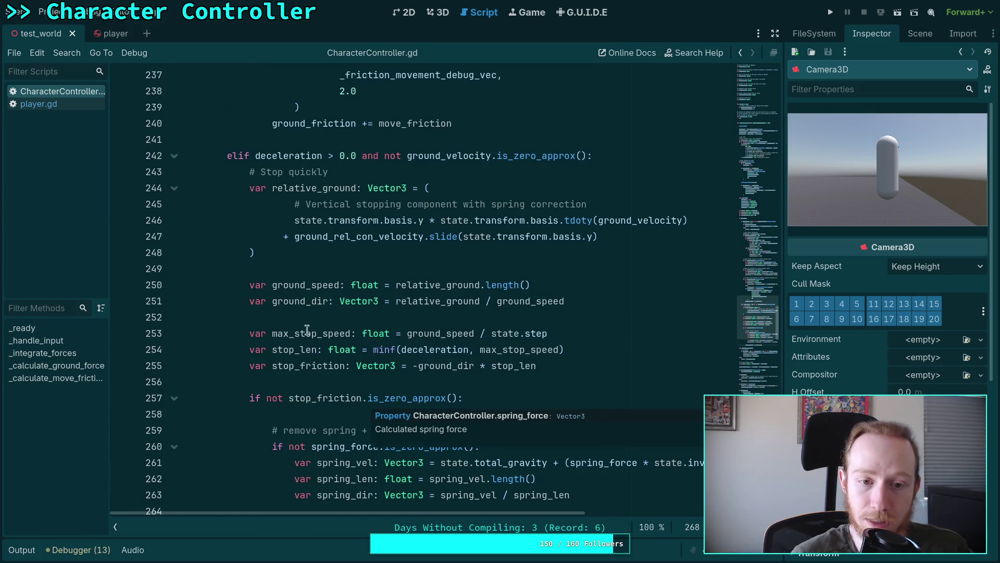
Step: Insert an empty indented line directly above the '# Stop quickly' comment
click(577, 167)
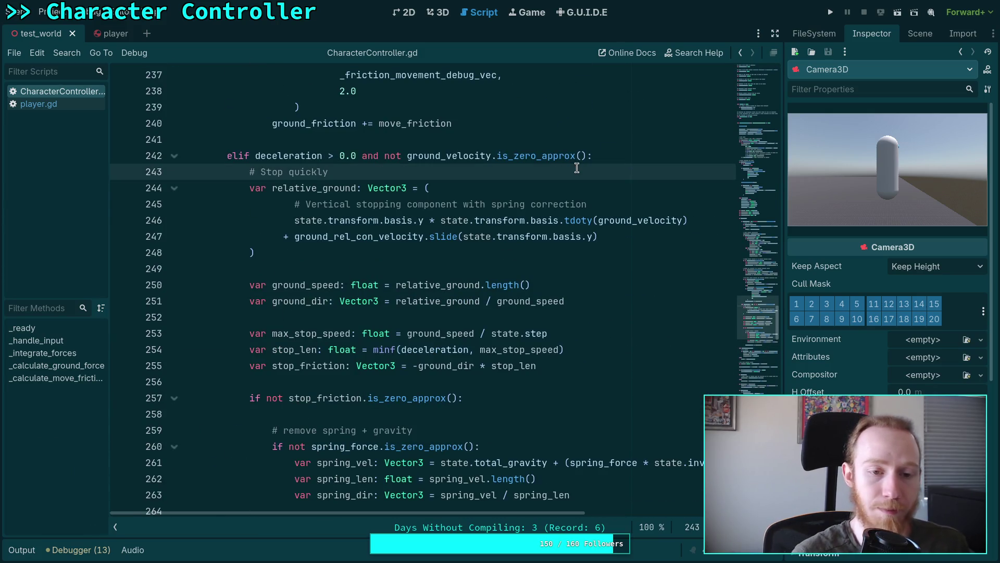
key(Return)
key(ctrl+z)
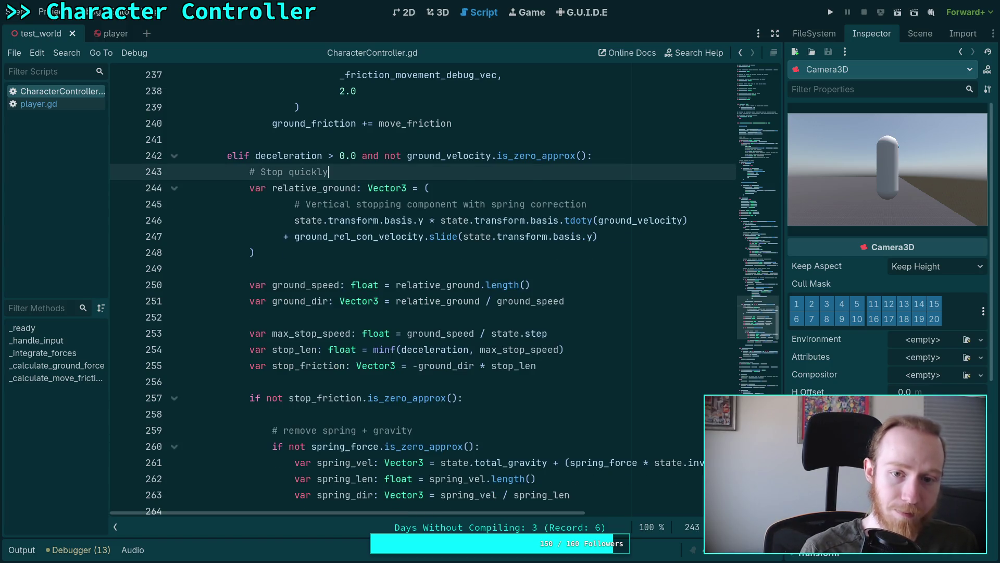
key(Up)
key(End)
key(Return)
Step: Write '# TODO: Stopping friction is causing weird interactions on slopes.' above the comment
text(# TODO)
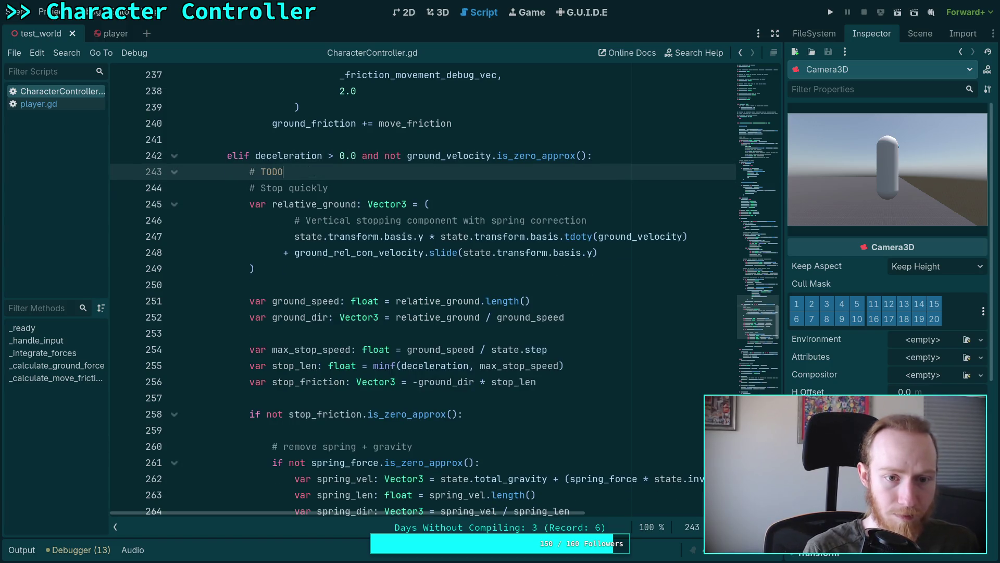
text(: Stopping )
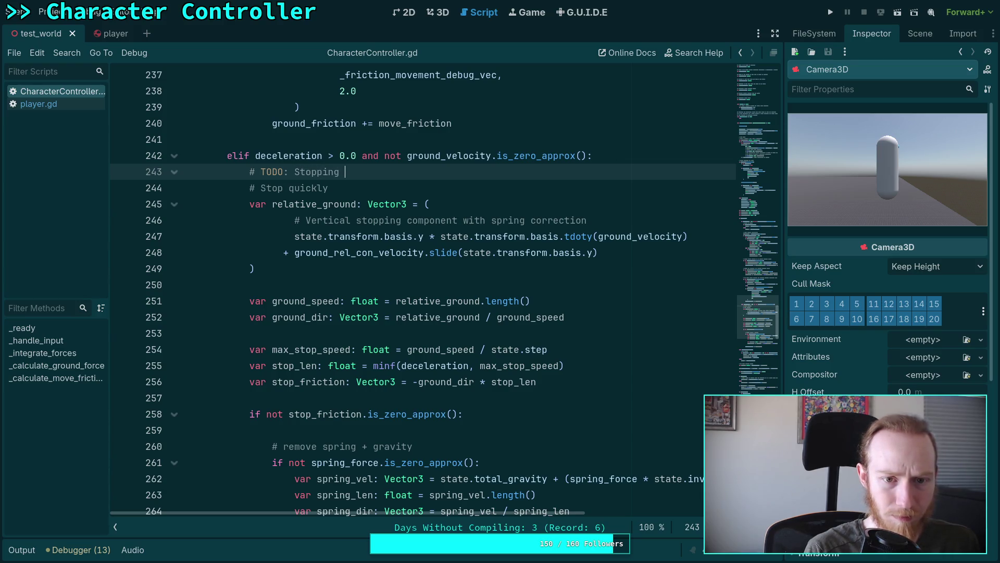
text(friction is all wak)
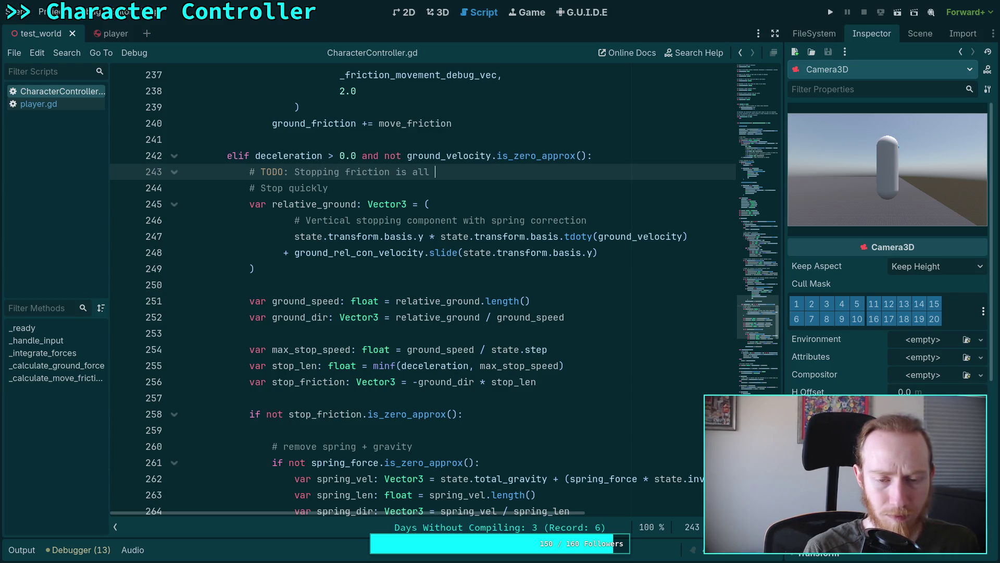
key(BackSpace)
text(cky)
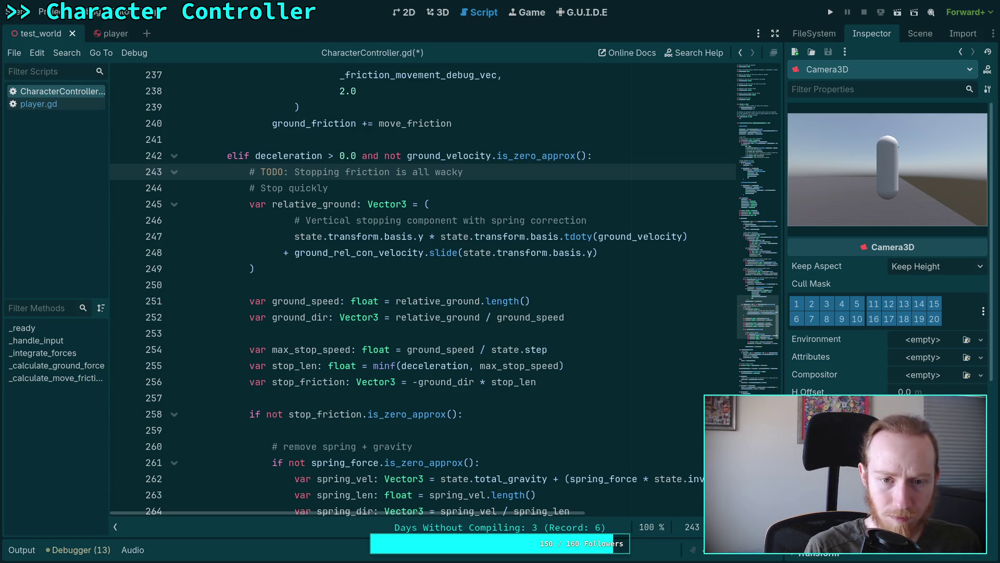
key(BackSpace)
key(BackSpace)
key(BackSpace)
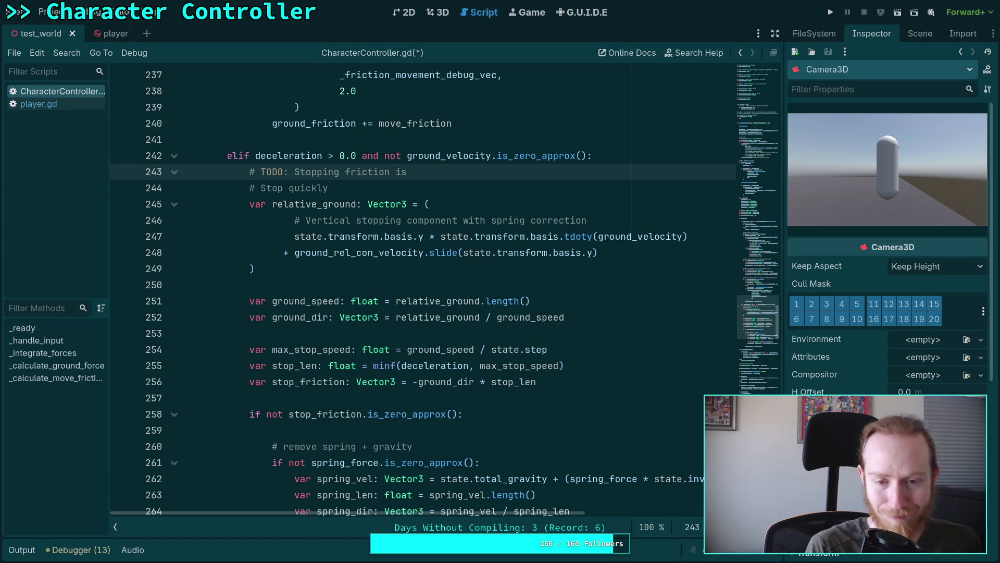
text( just w)
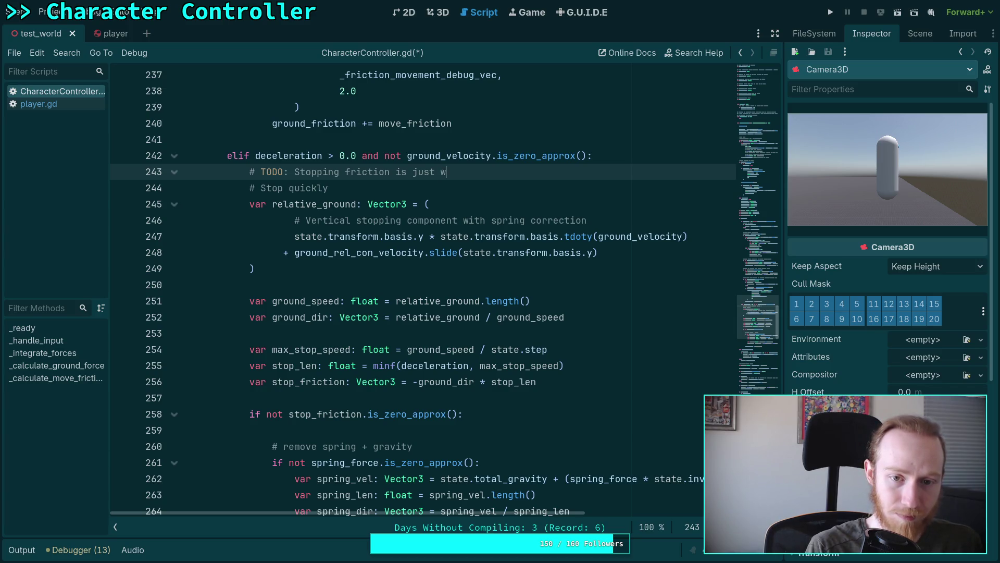
key(BackSpace)
key(BackSpace)
key(BackSpace)
key(BackSpace)
key(BackSpace)
key(BackSpace)
text(caus)
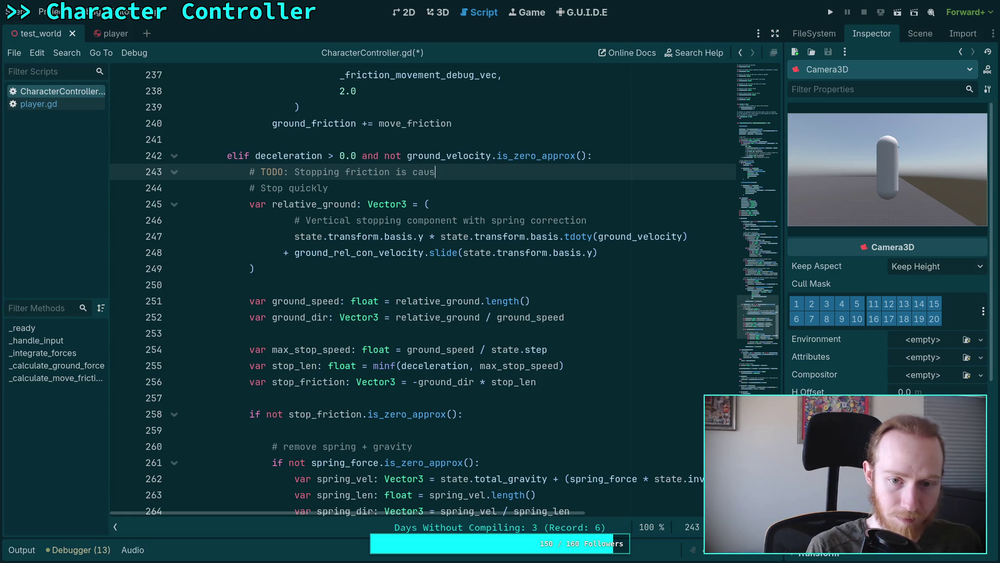
text(ing weird interactions)
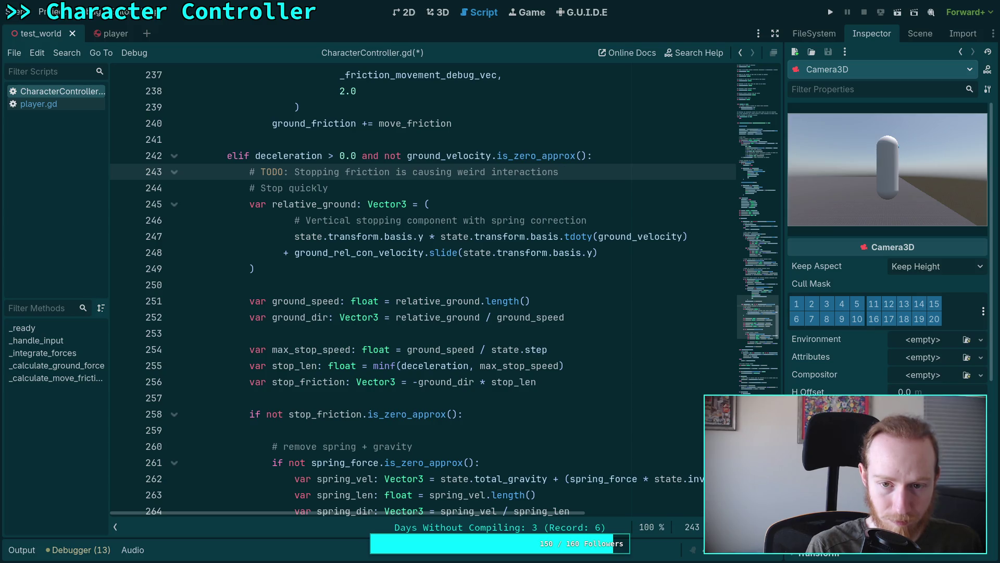
text( on slopes)
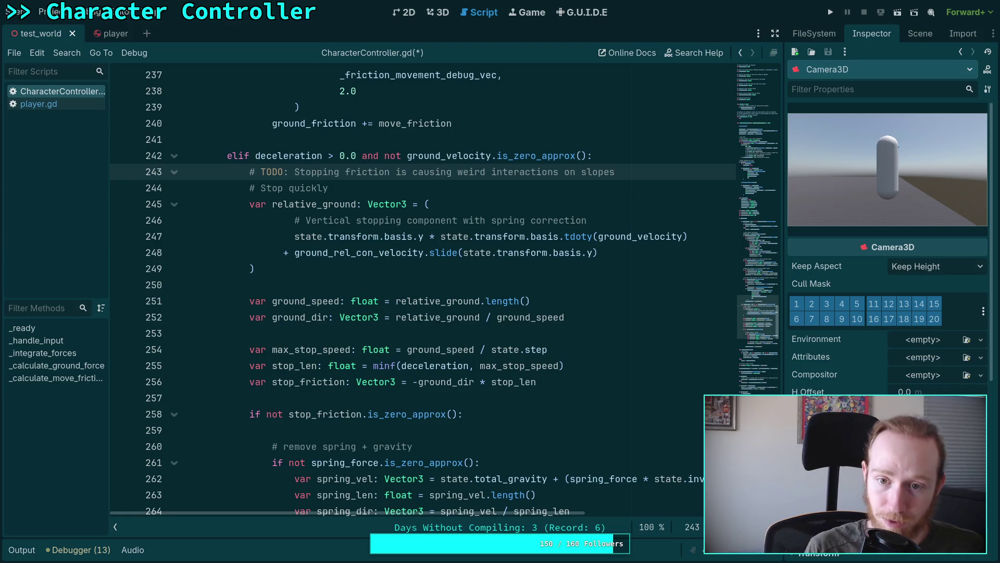
text(.)
Step: Add the line '# This must be addressed by trying new ways to calculate it here.' and save
key(Return)
text(#)
key(Tab)
key(Tab)
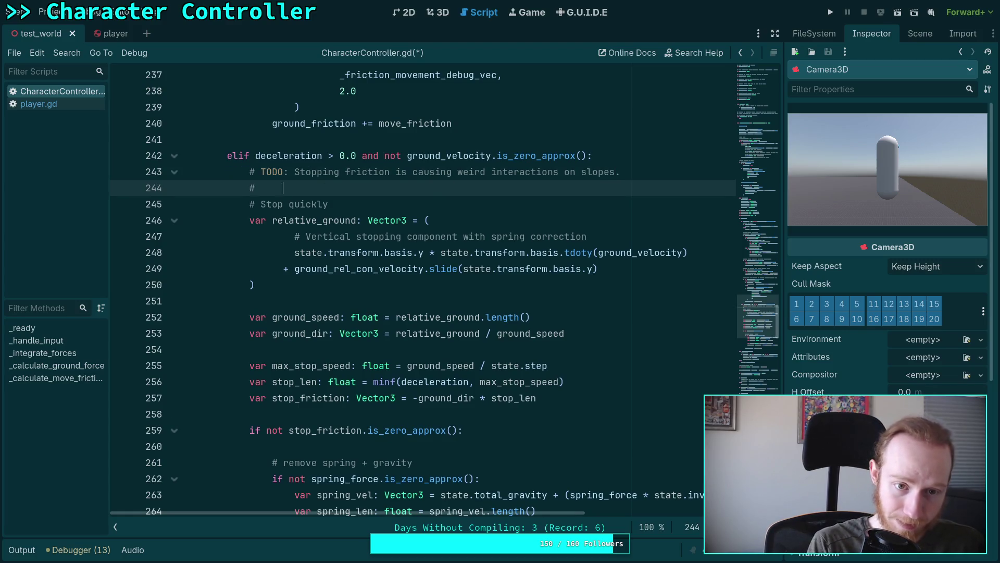
text(This muc)
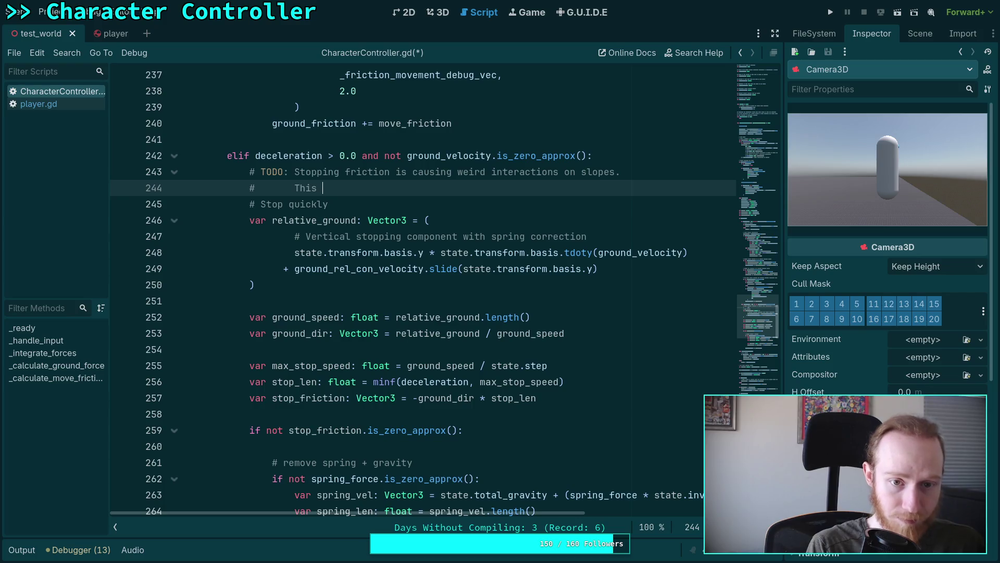
key(BackSpace)
text(st be )
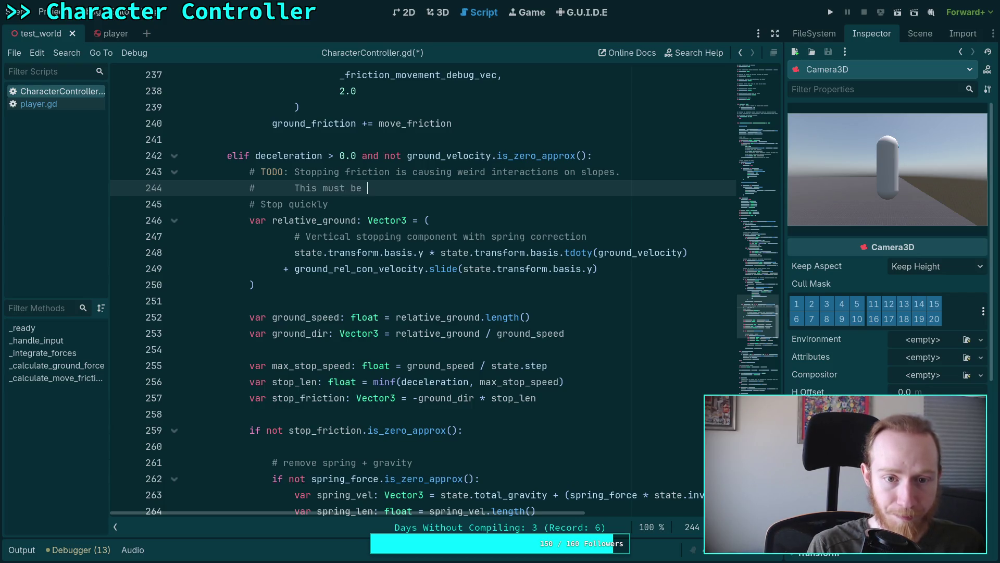
text(address)
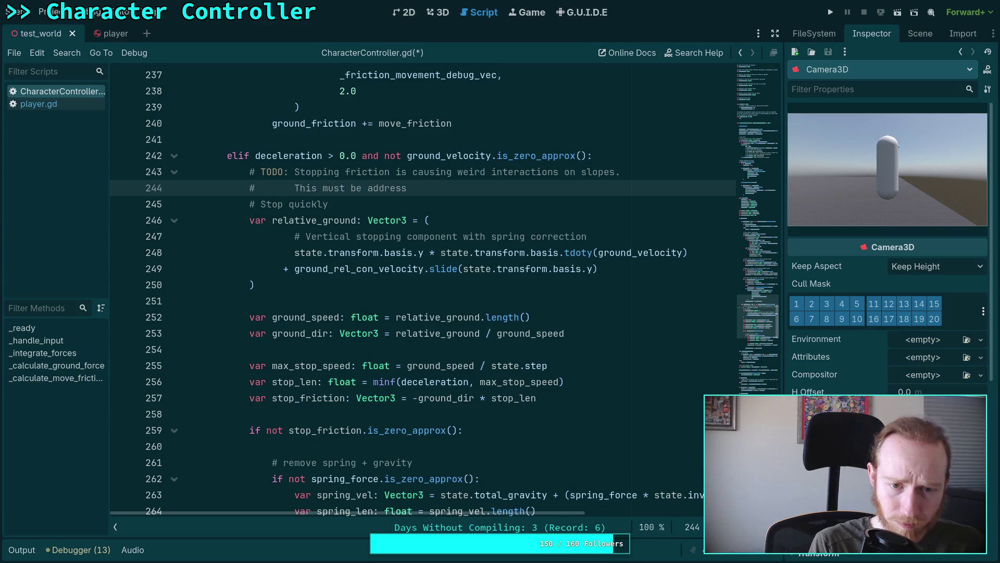
text(ed )
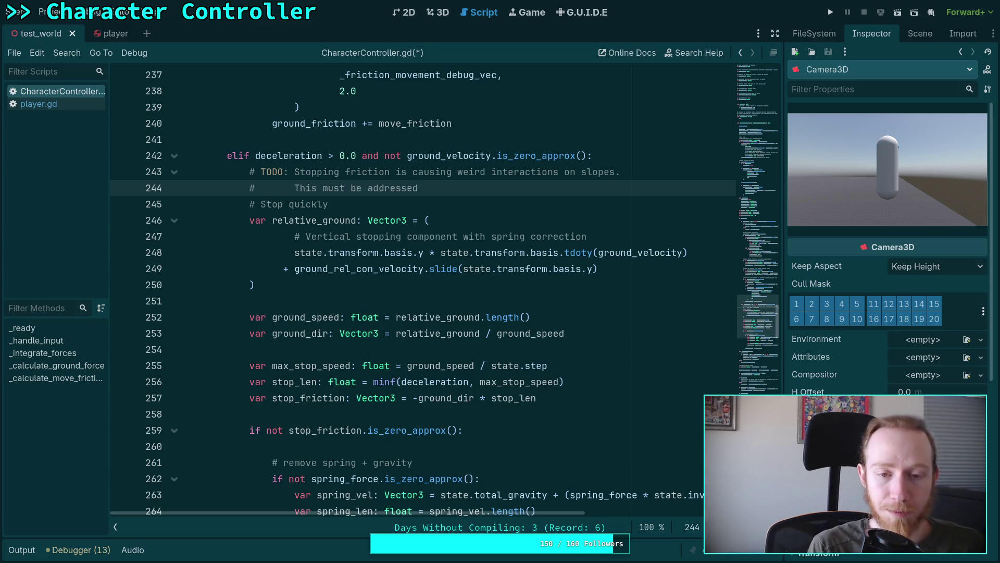
text(by tr)
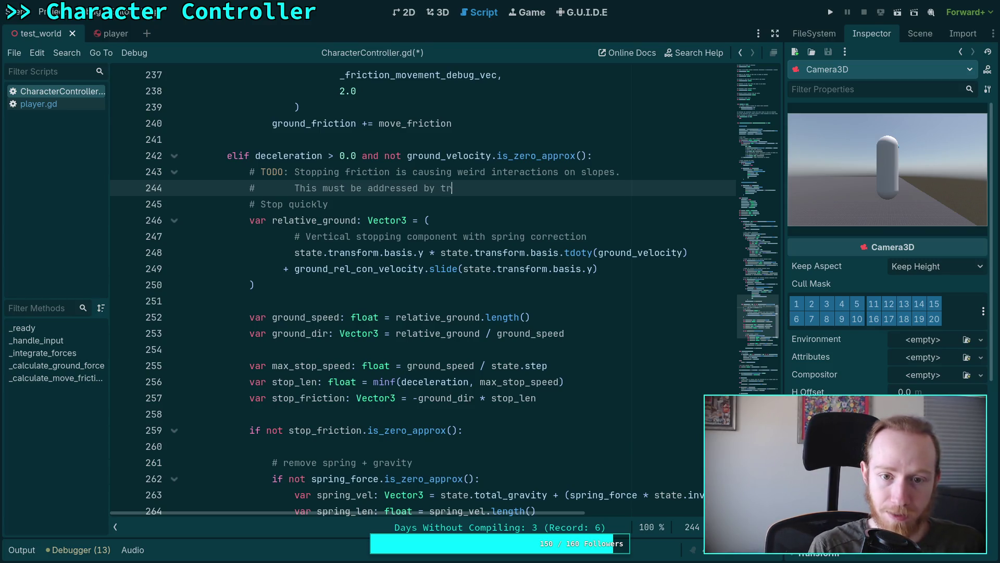
text(ying new )
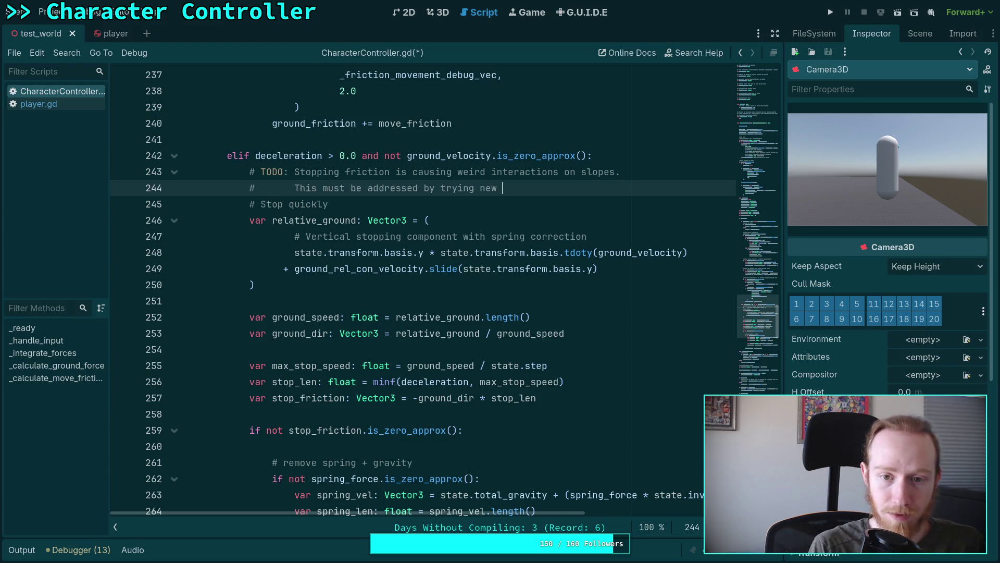
text(ways to calu)
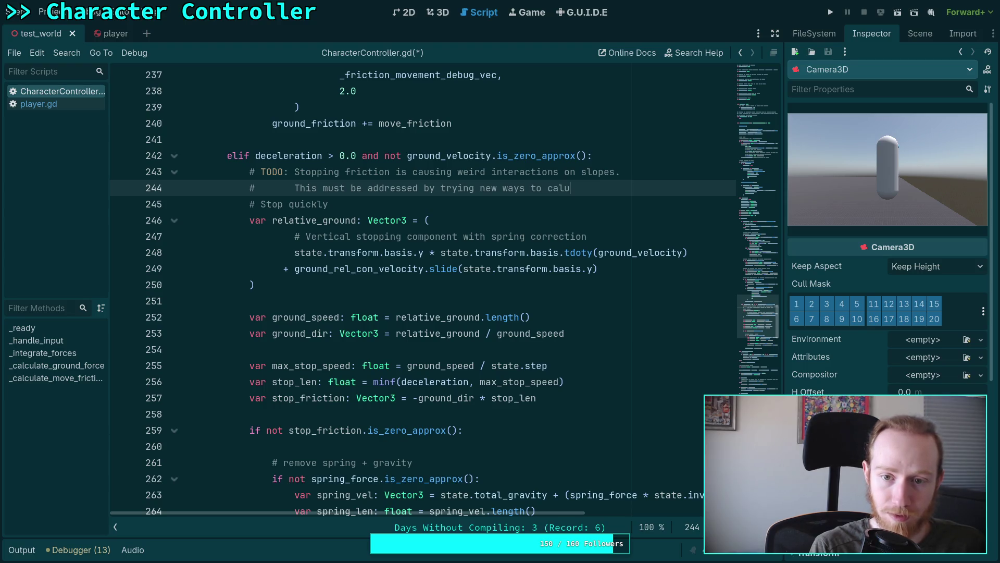
key(BackSpace)
text(culate it here.)
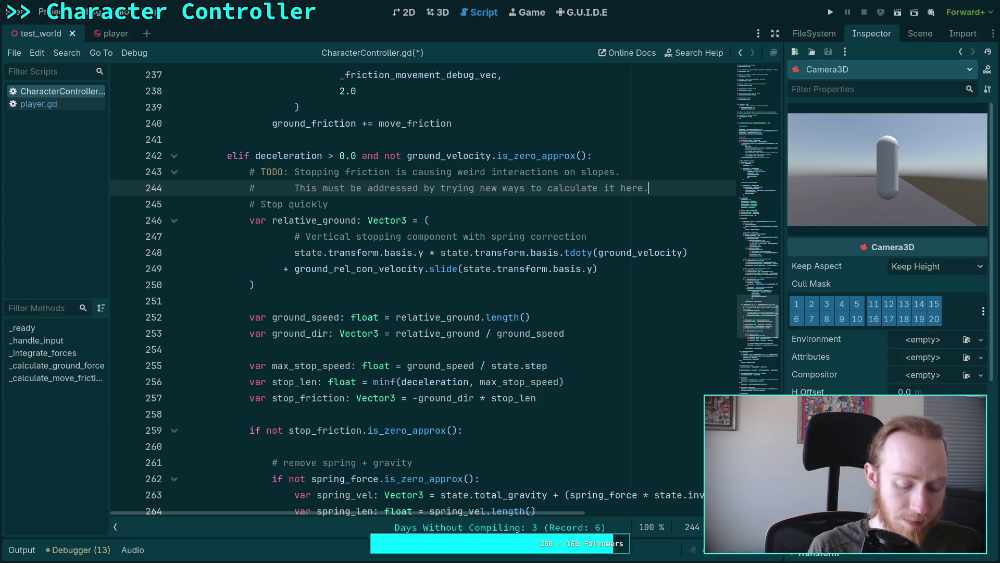
key(Return)
key(ctrl+s)
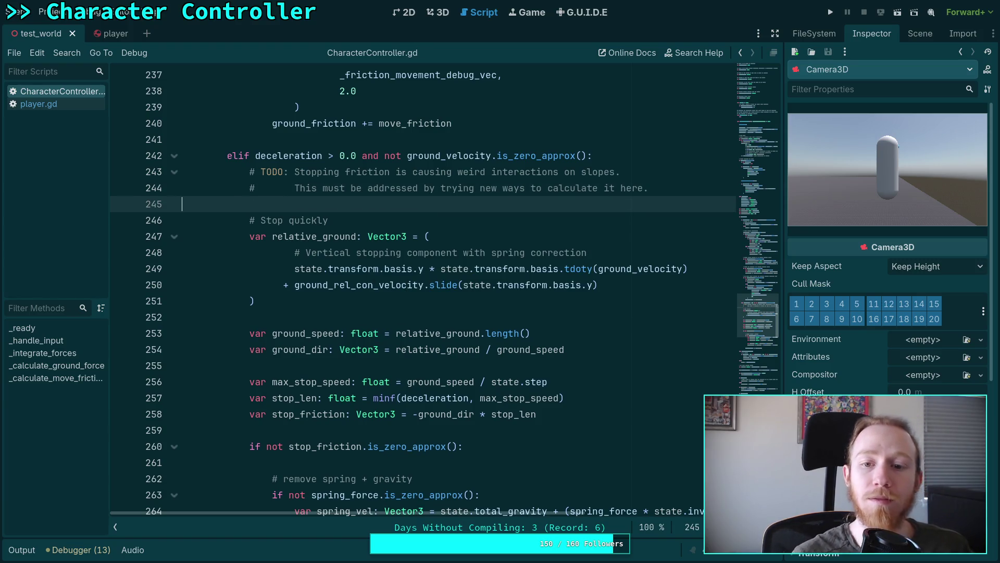
click(606, 188)
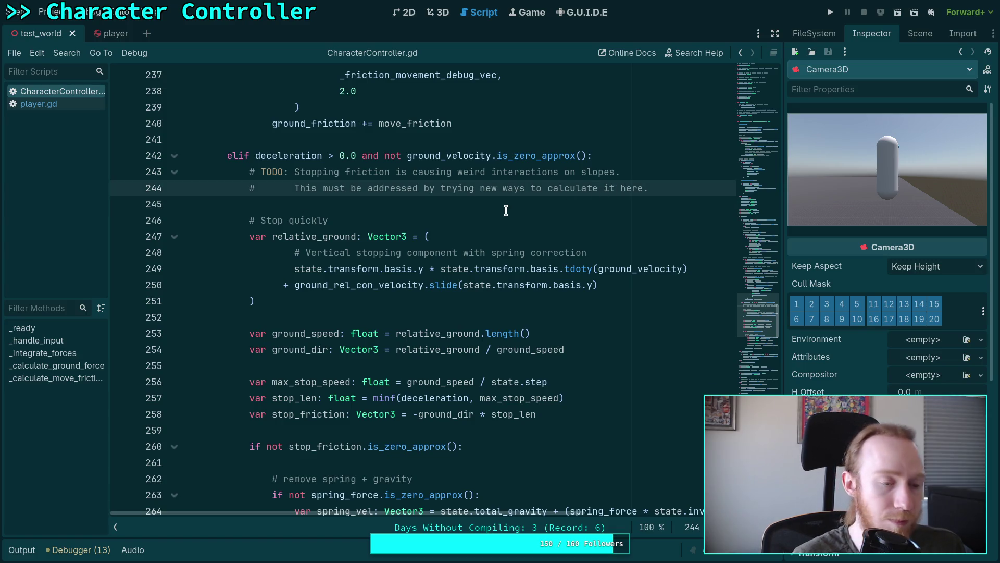
key(super+1)
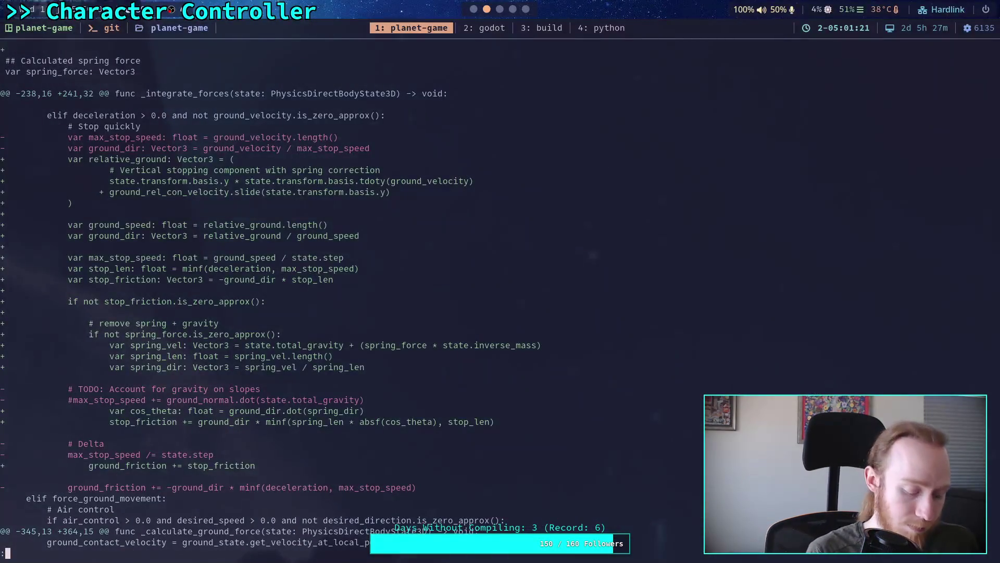
Step: Leave the diff and run git status to list modified files
key(q)
key(Up)
key(Return)
text(qg)
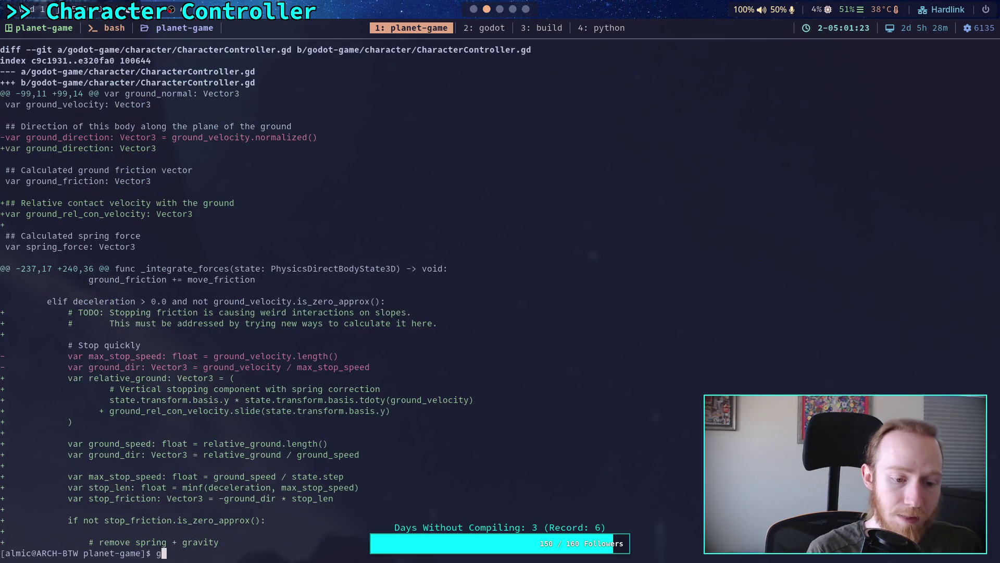
text(it status)
key(BackSpace)
key(BackSpace)
key(BackSpace)
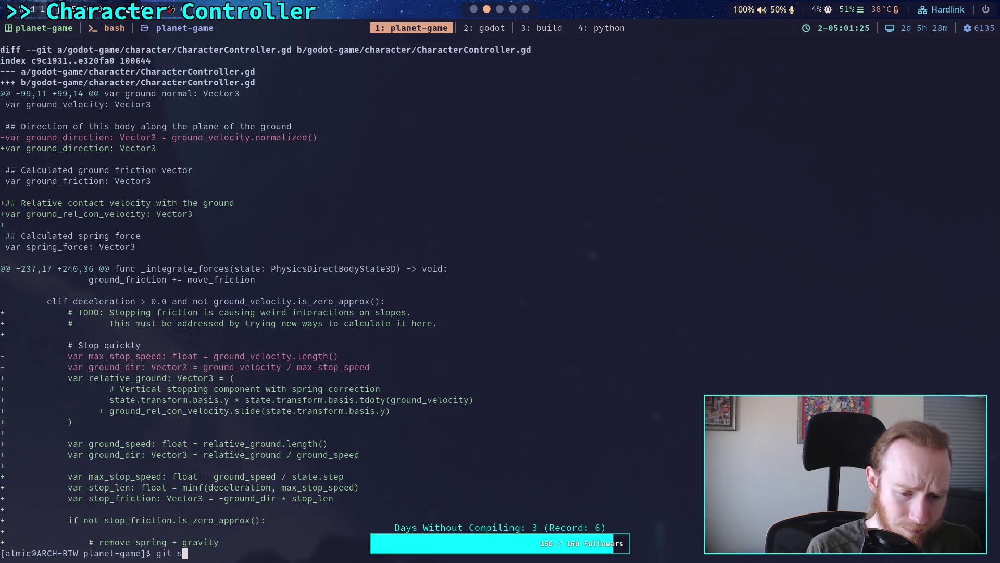
text(tatus)
key(Return)
Step: Stage godot-game/character/CharacterController.gd with git add
text(git )
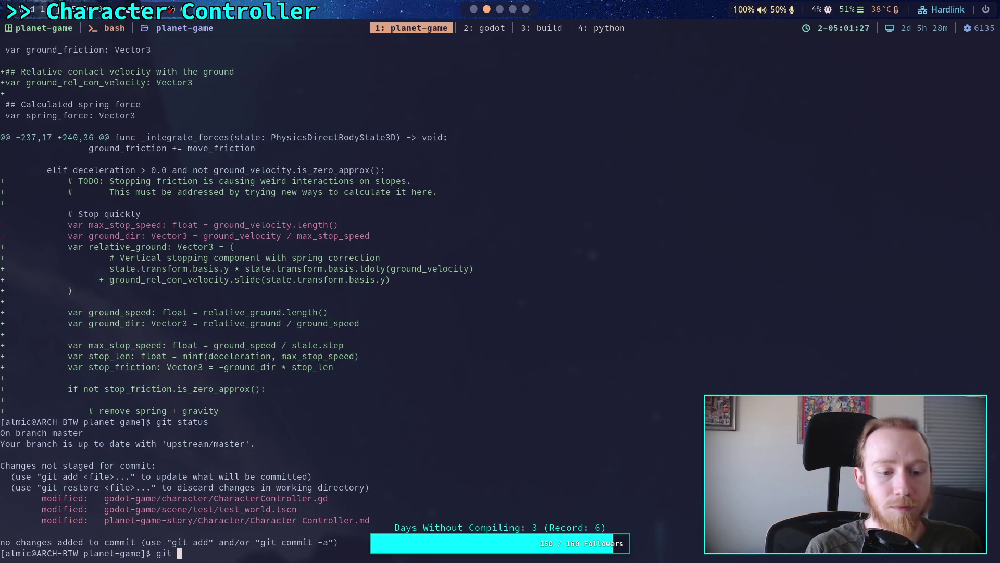
text(add god)
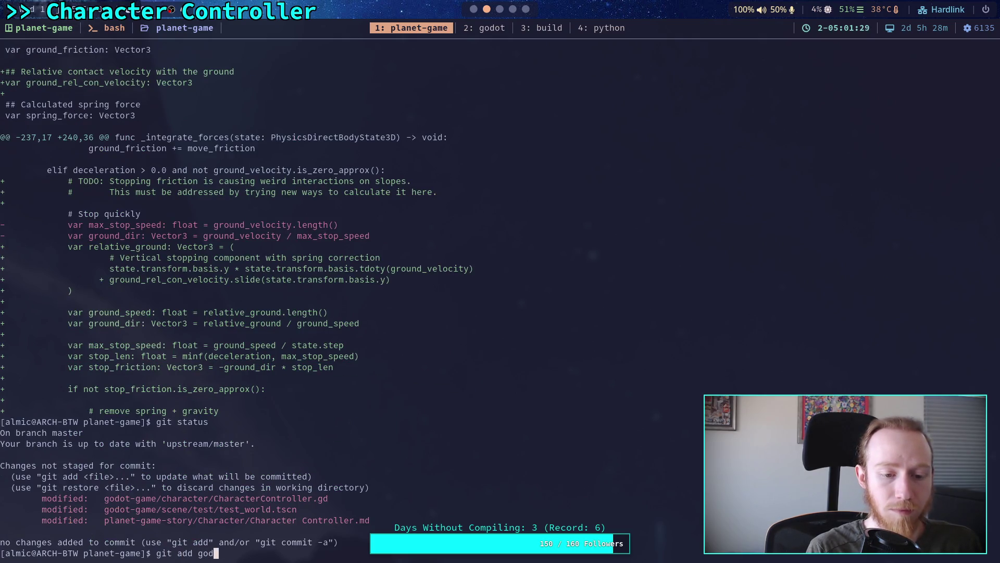
key(Tab)
text(ch)
key(Tab)
text(ch)
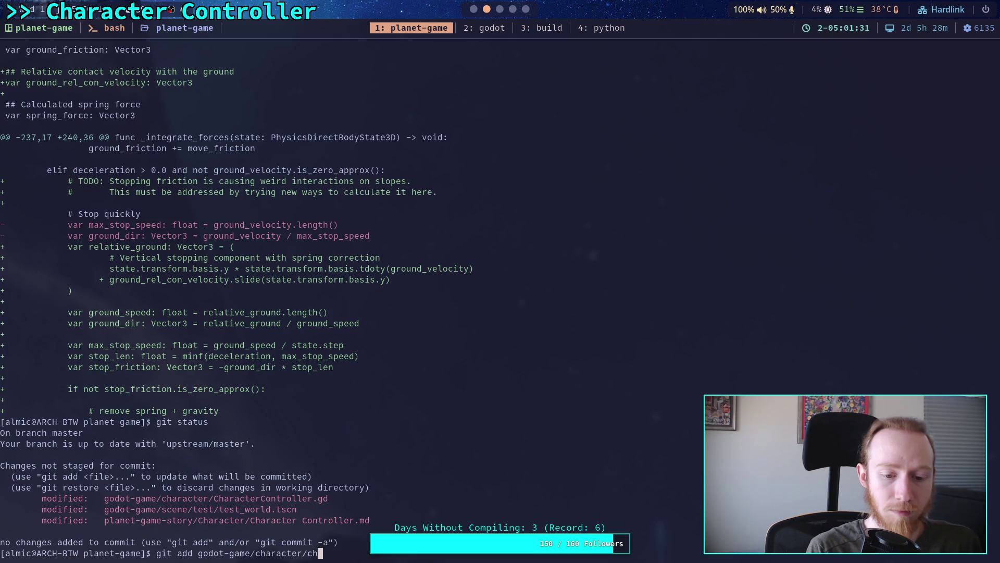
key(BackSpace)
key(BackSpace)
text(Ch)
key(Tab)
key(Return)
Step: Review the staged changes with git diff --staged
text(git)
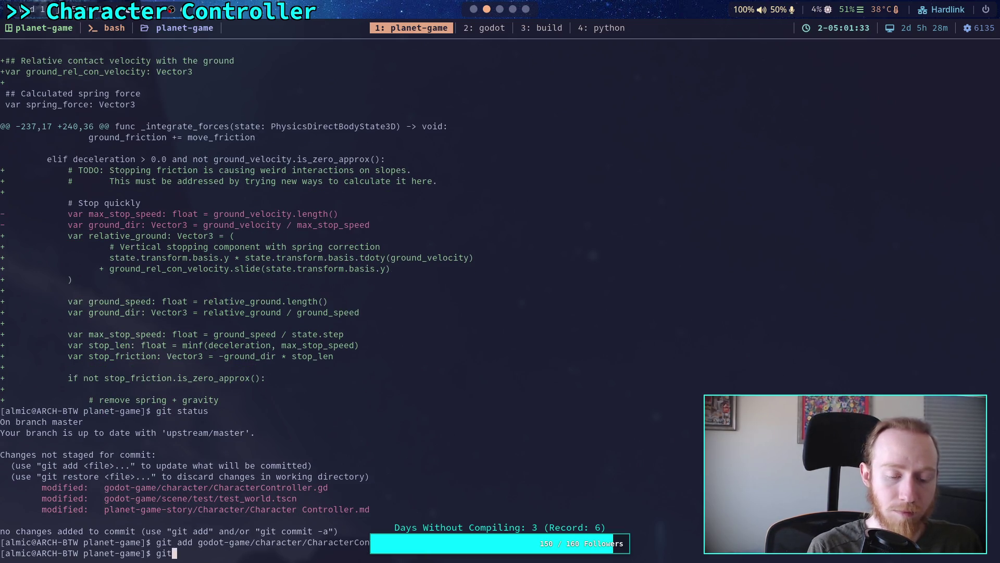
text( diff -)
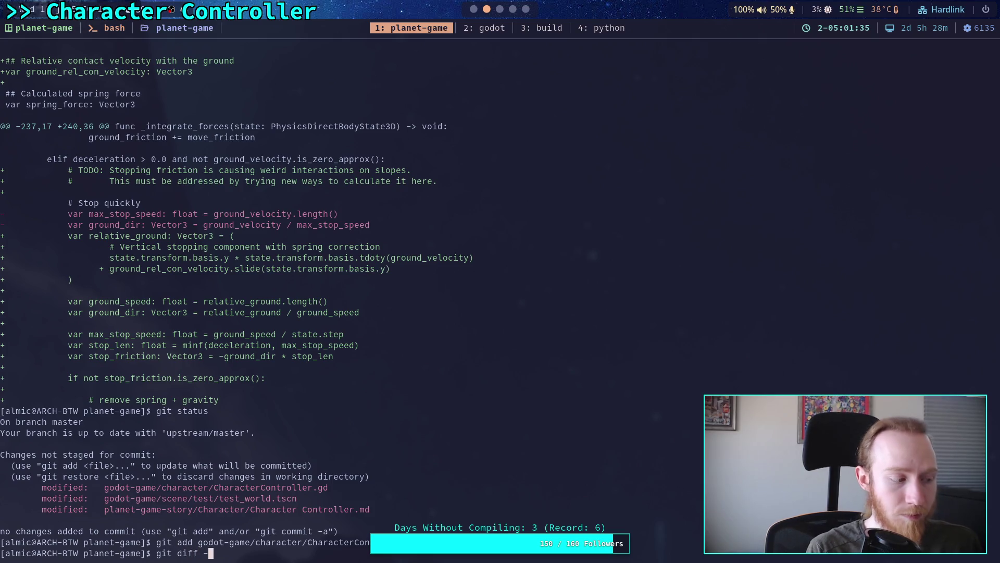
text(-staged)
key(Return)
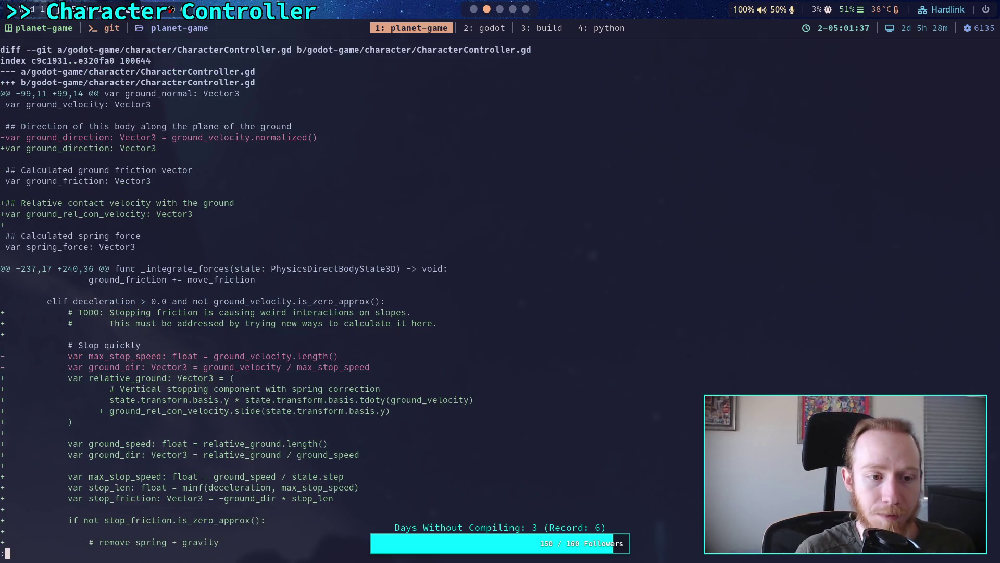
scroll(406, 297, down, 6)
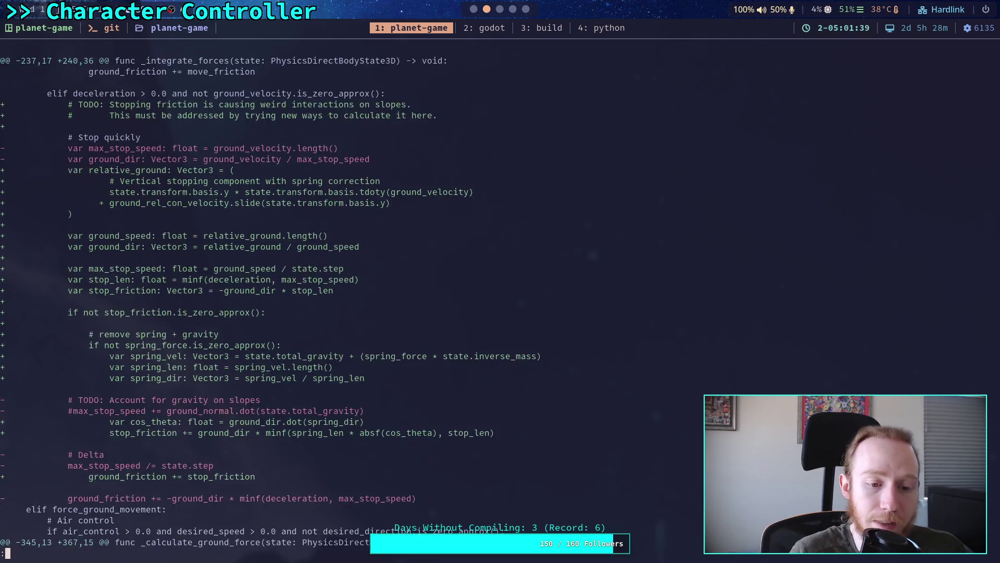
scroll(505, 216, down, 2)
scroll(512, 11, down, 2)
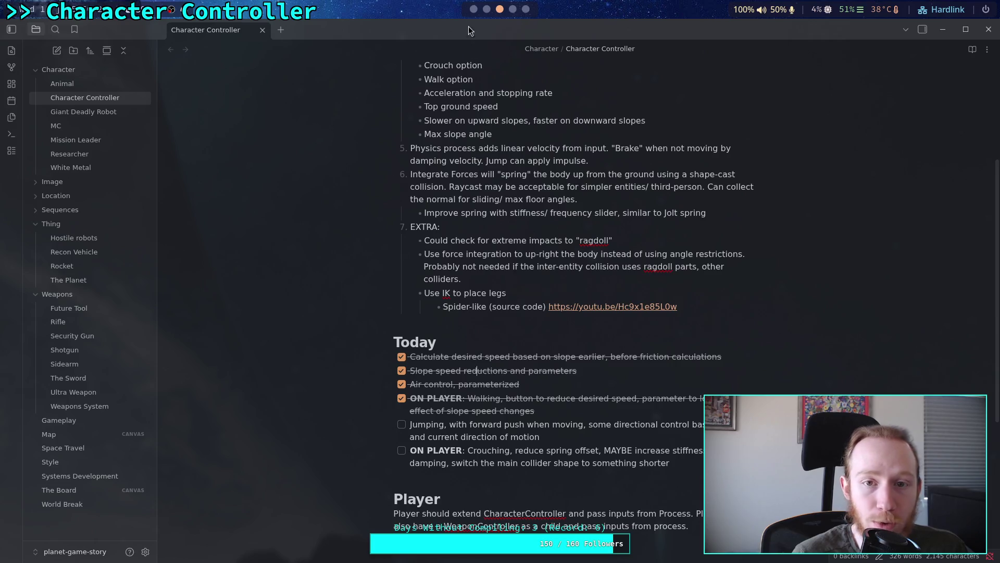
scroll(472, 9, down, 1)
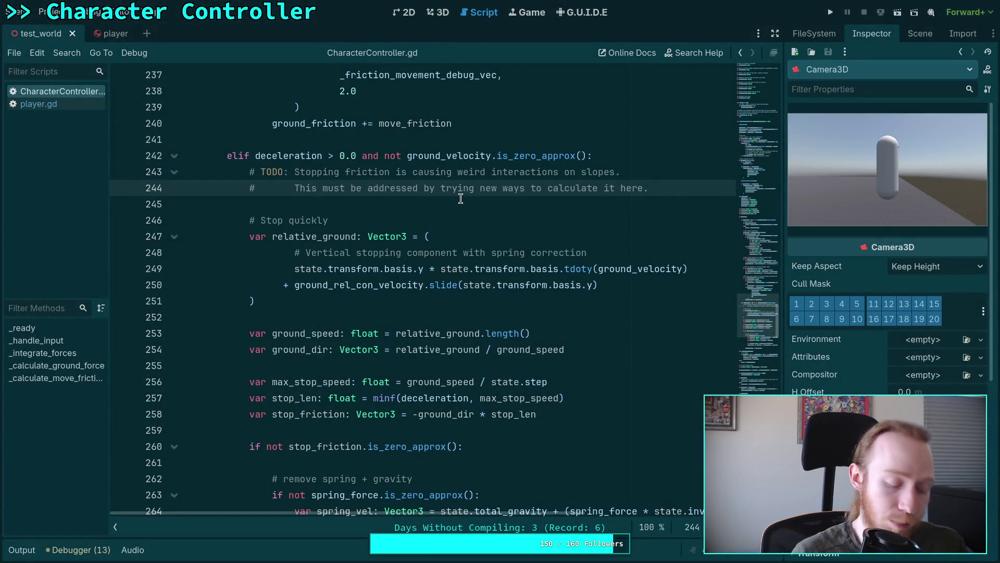
scroll(471, 9, down, 1)
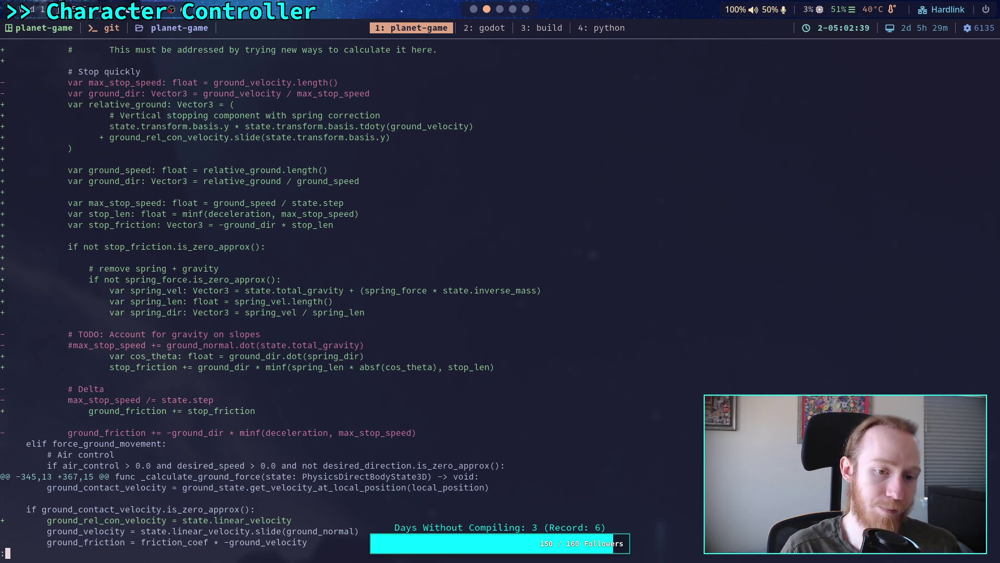
key(super+2)
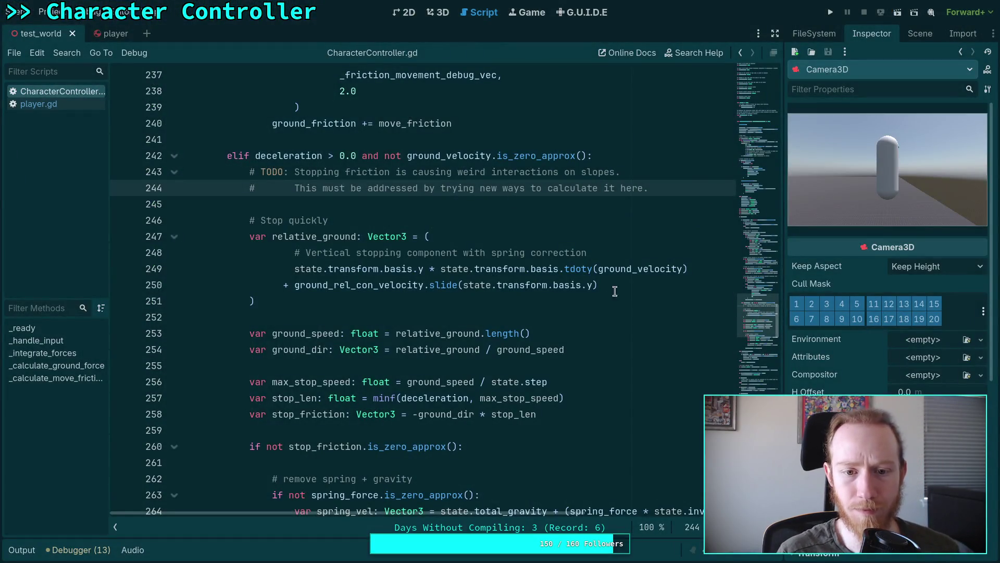
Step: Add '+ state.total_gravity + (spring_force * state.inverse_mass)' on a new line after 250, then save
click(672, 287)
key(Return)
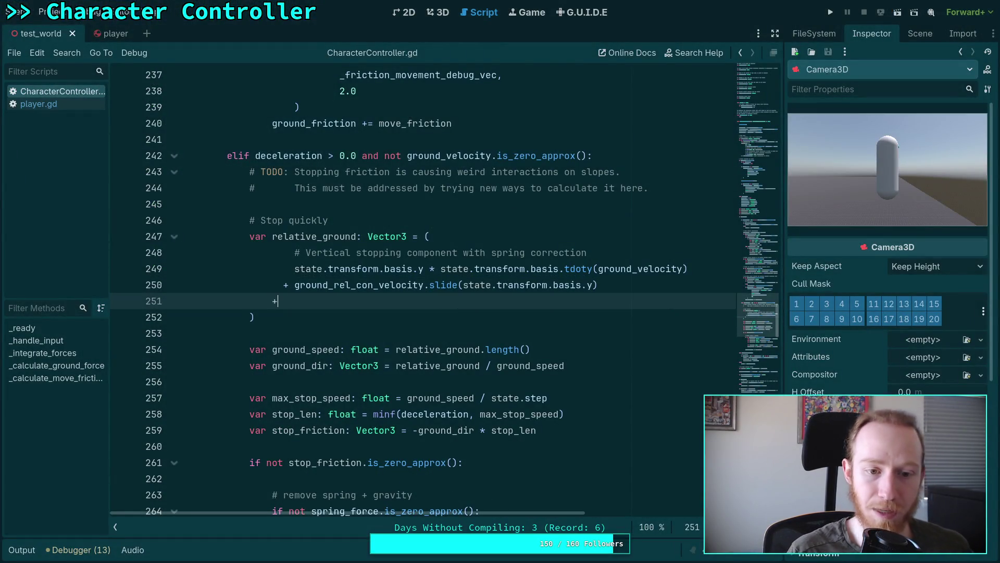
text(+)
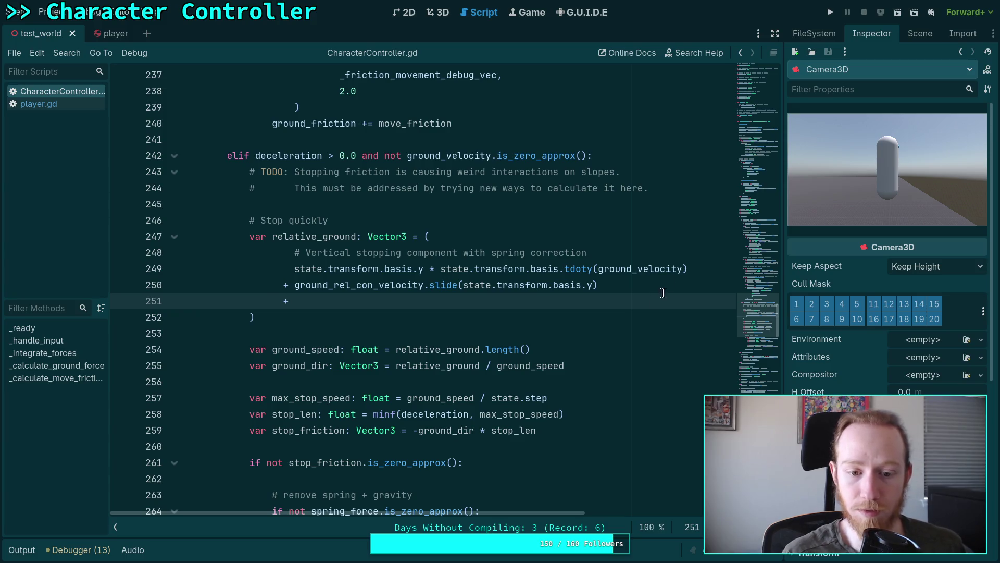
scroll(521, 360, down, 3)
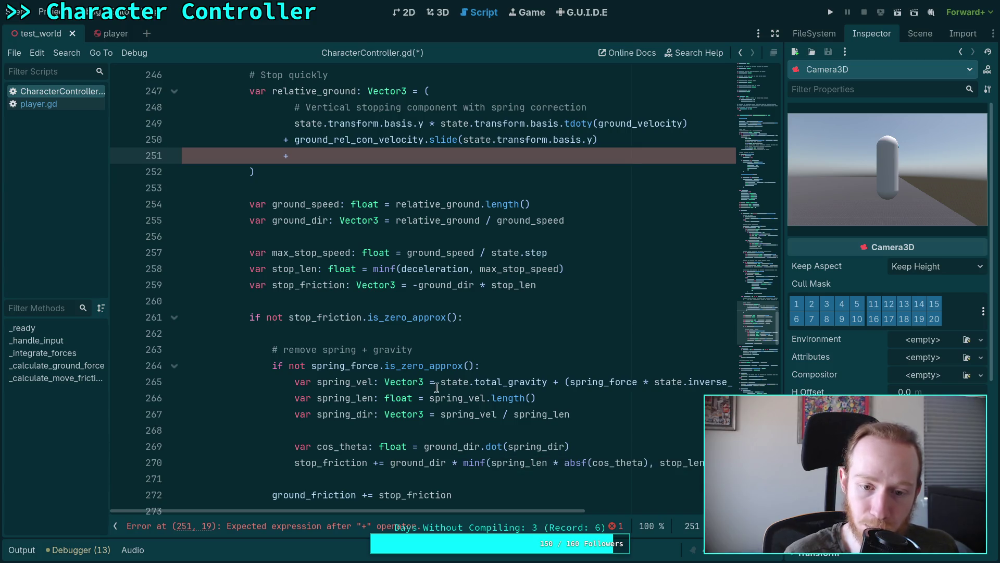
drag(440, 382, 753, 385)
key(ctrl+c)
click(611, 395)
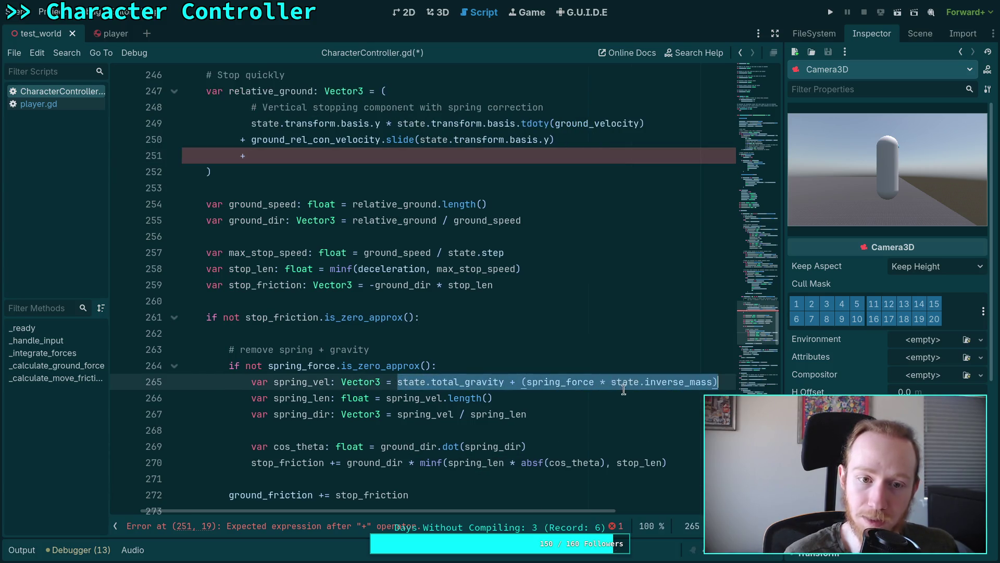
click(365, 151)
key(ctrl+v)
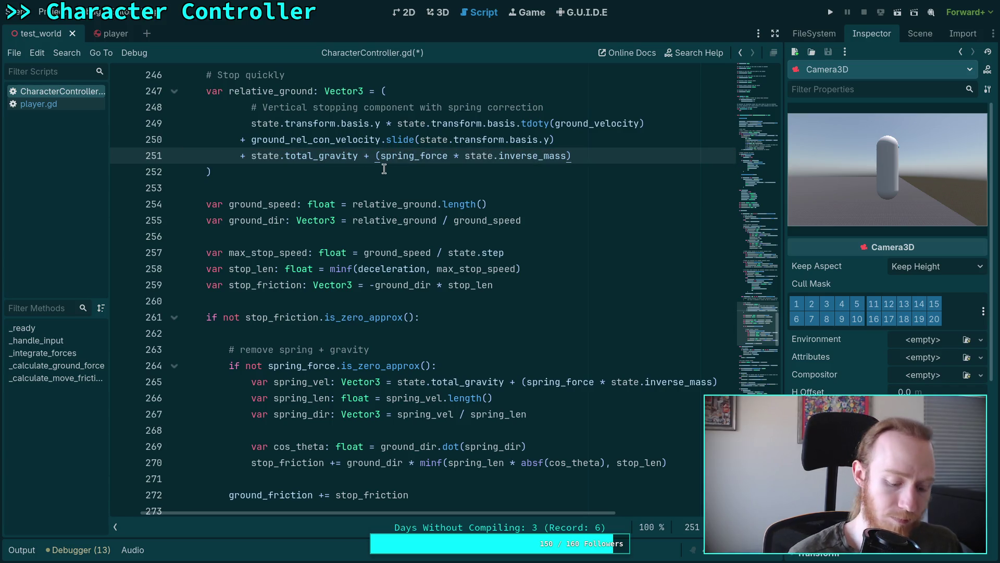
key(ctrl+s)
scroll(241, 268, down, 2)
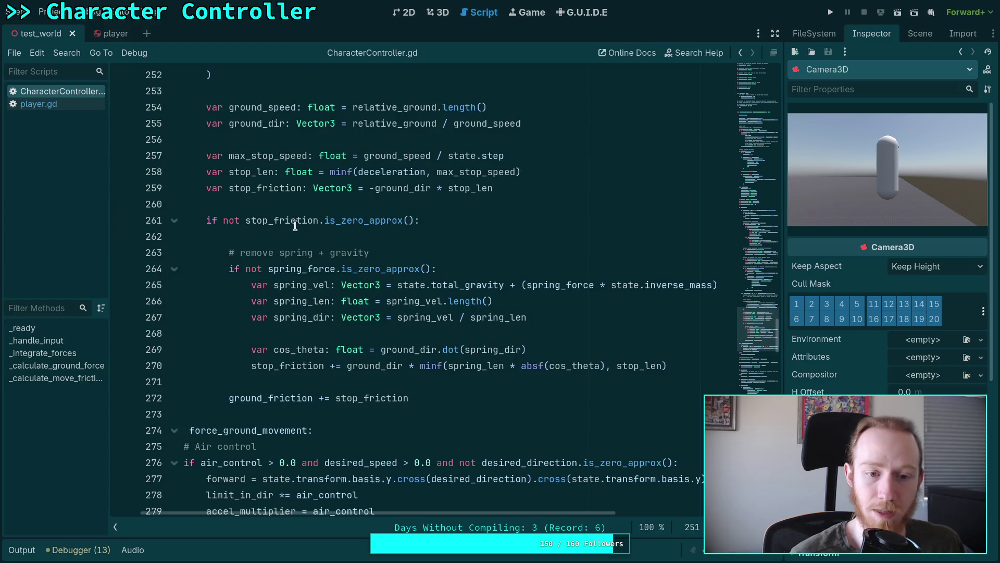
Step: Change line 264 to 'if false and not spring_force.is_zero_approx():' and run the project
click(241, 269)
text(fa)
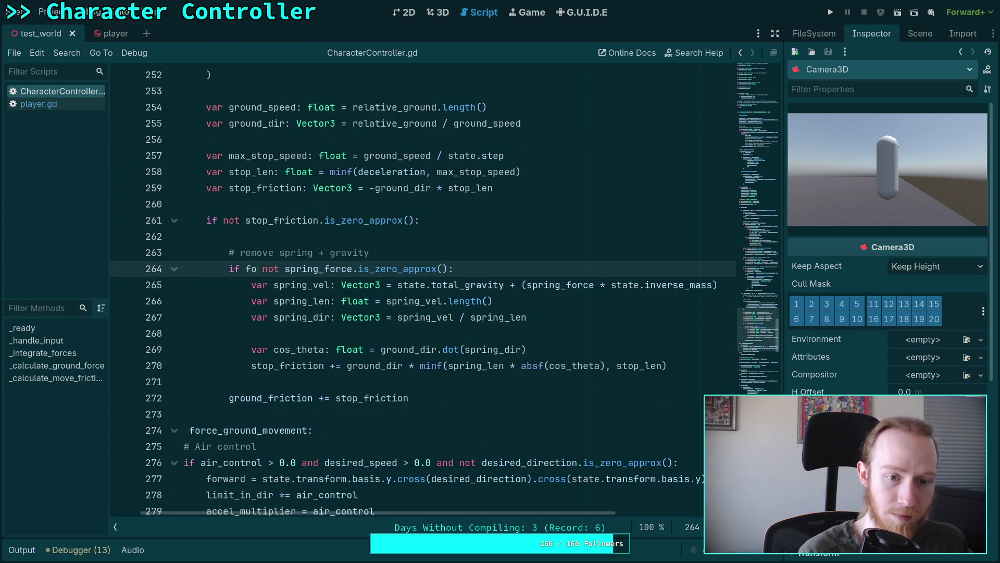
text(le)
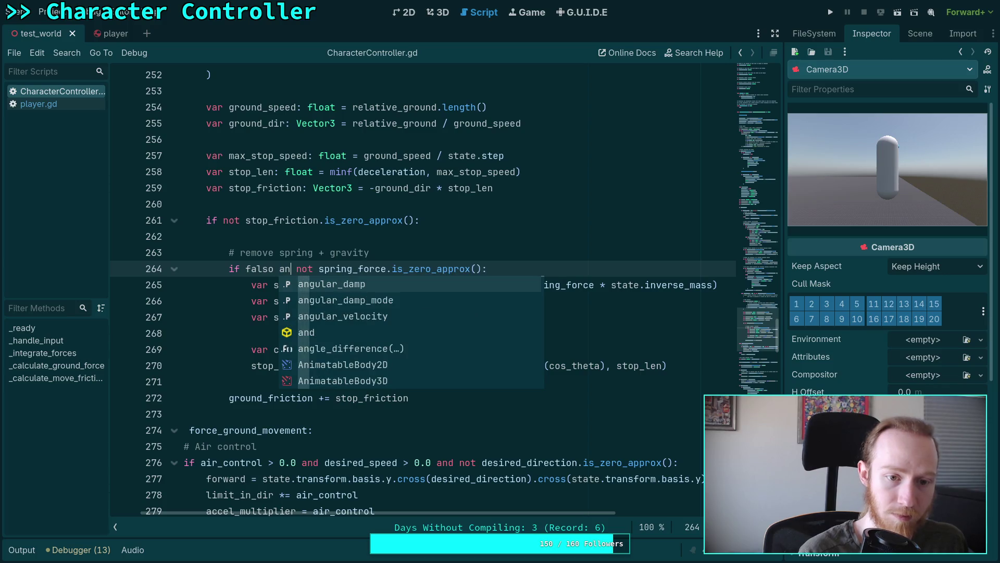
key(BackSpace)
text(se and)
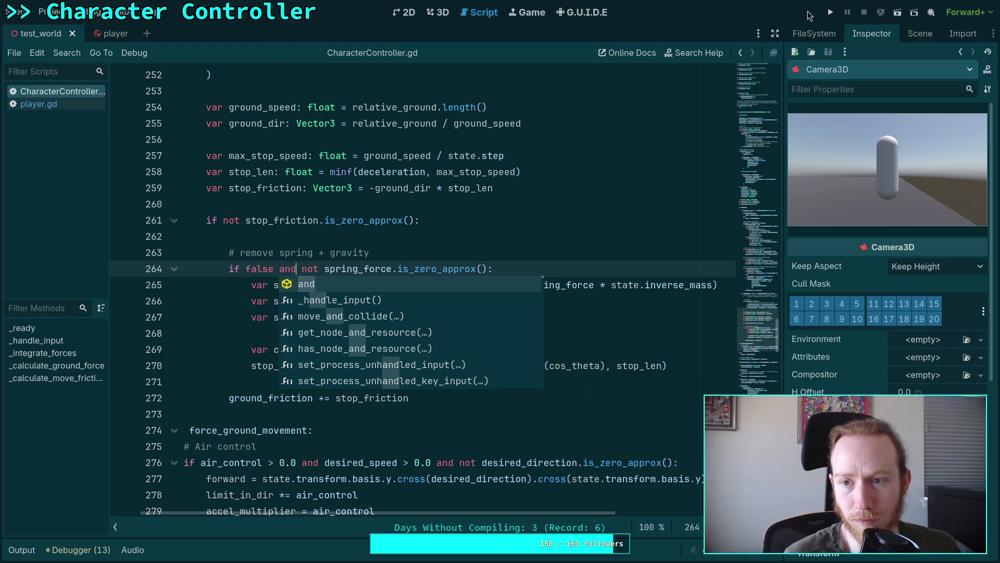
key(F5)
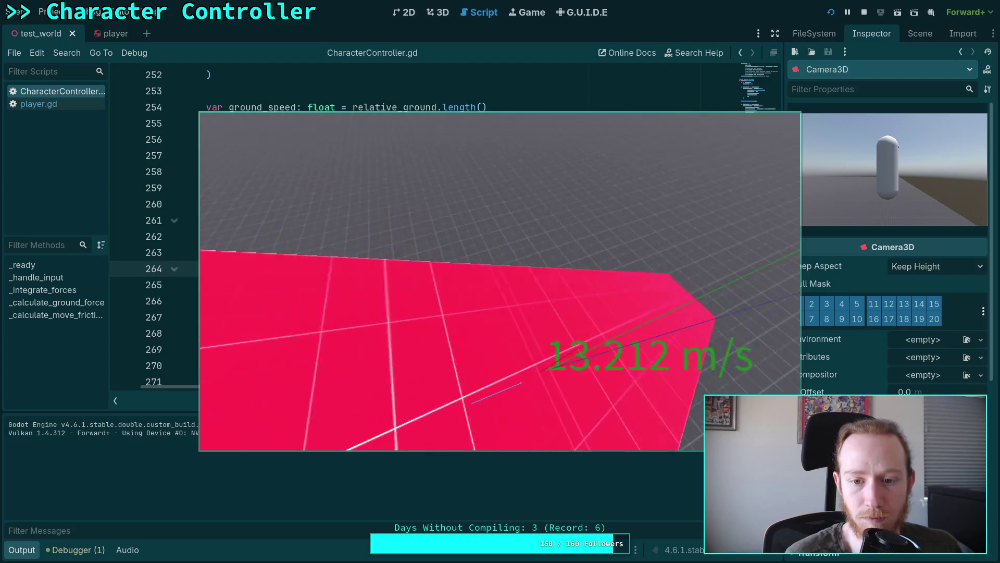
Step: Stop the game, then run the player scene and stop it again
click(863, 15)
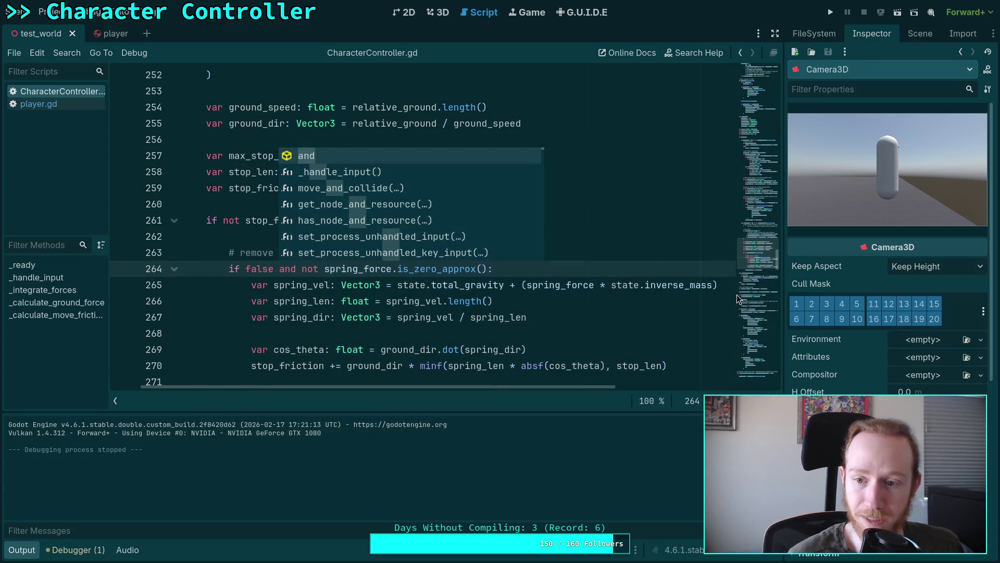
click(114, 35)
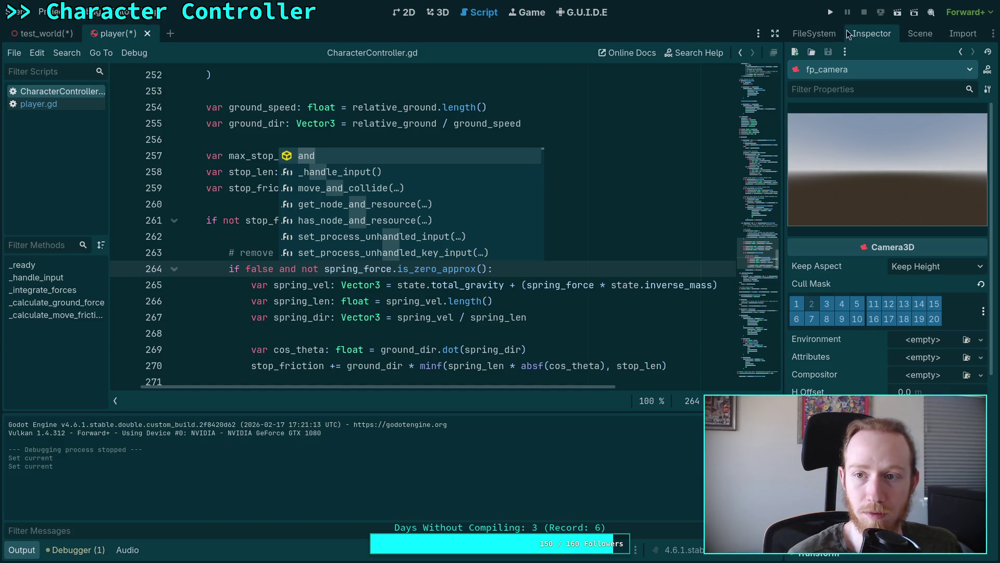
click(830, 12)
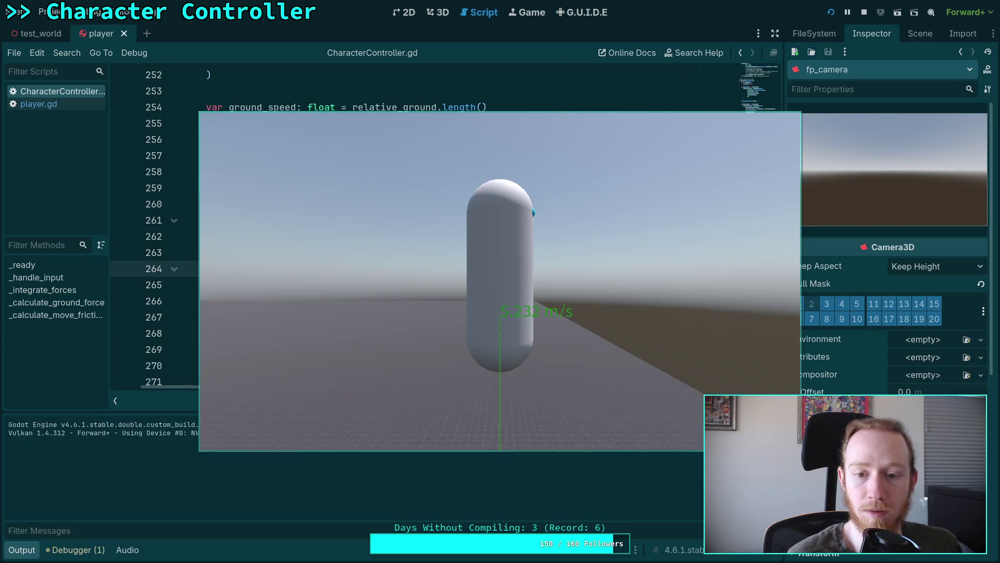
key(Escape)
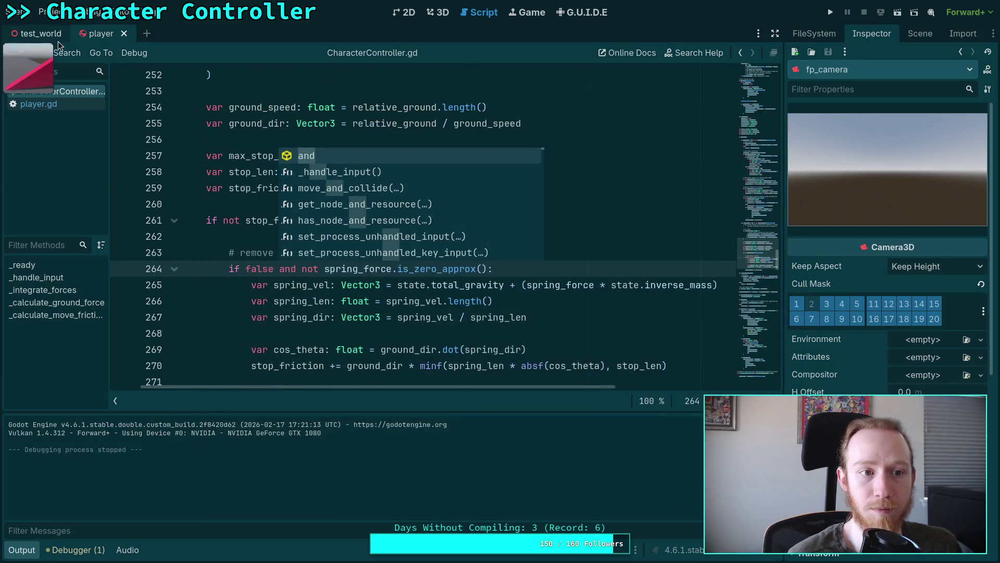
Step: Return to test_world, open player.gd, and add blank lines at the end of _ready
click(45, 37)
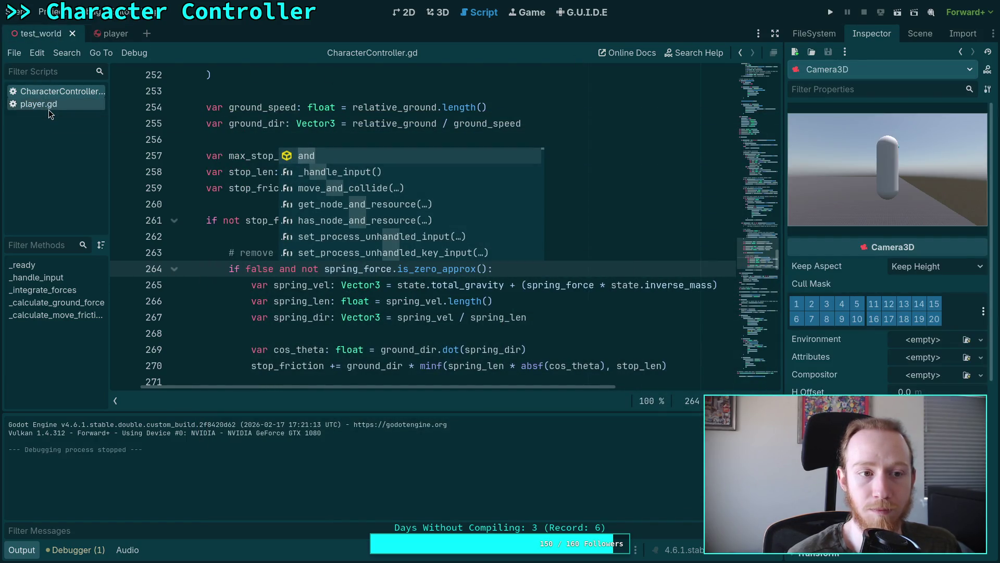
click(49, 110)
key(Return)
key(Return)
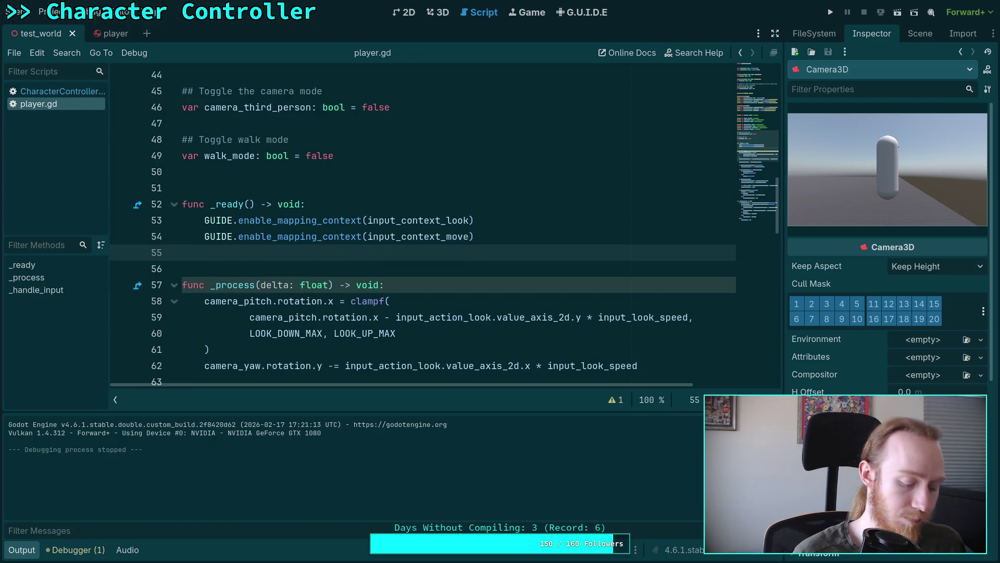
Step: Add 'Engine.time_scale = 0.0625' at the end of _ready and run the game
text(Engine.ti)
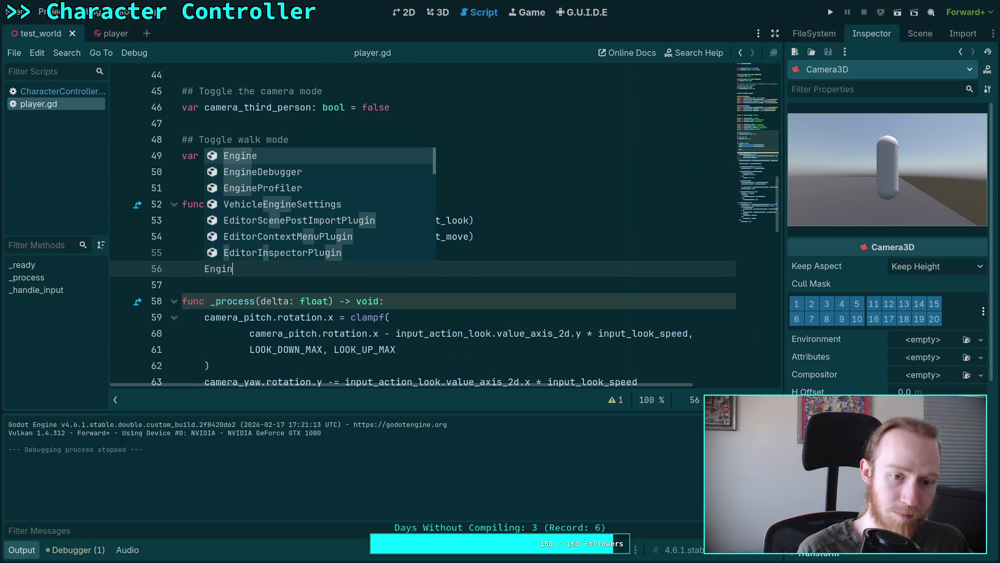
key(Return)
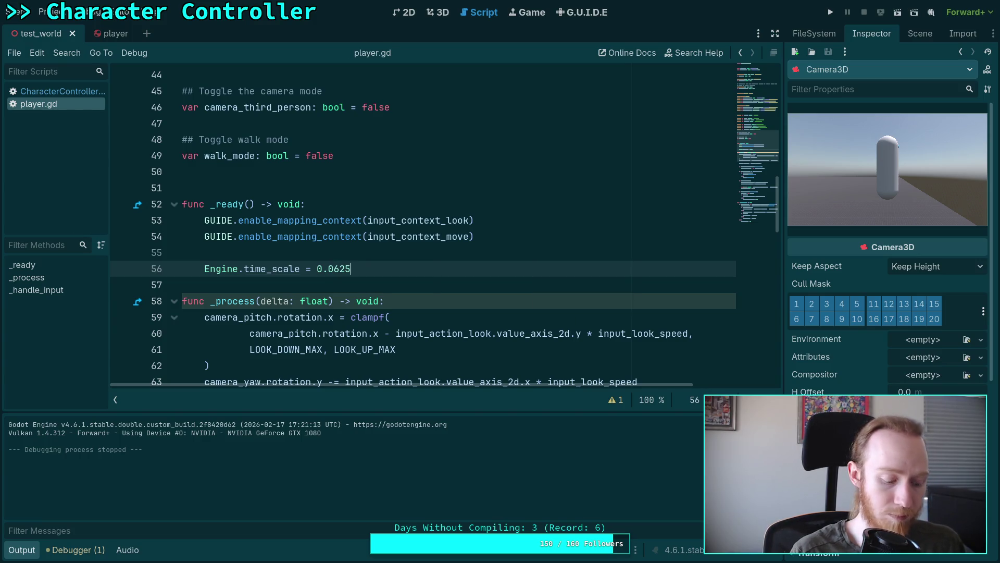
key(F5)
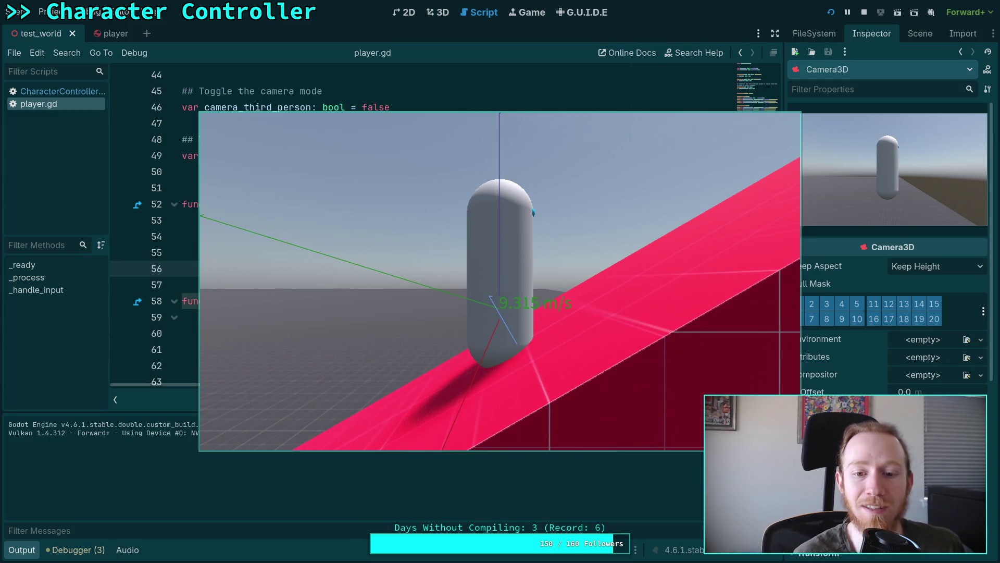
Step: Stop the slowed test run after walking the capsule onto the red ramp
key(F8)
scroll(455, 262, down, 4)
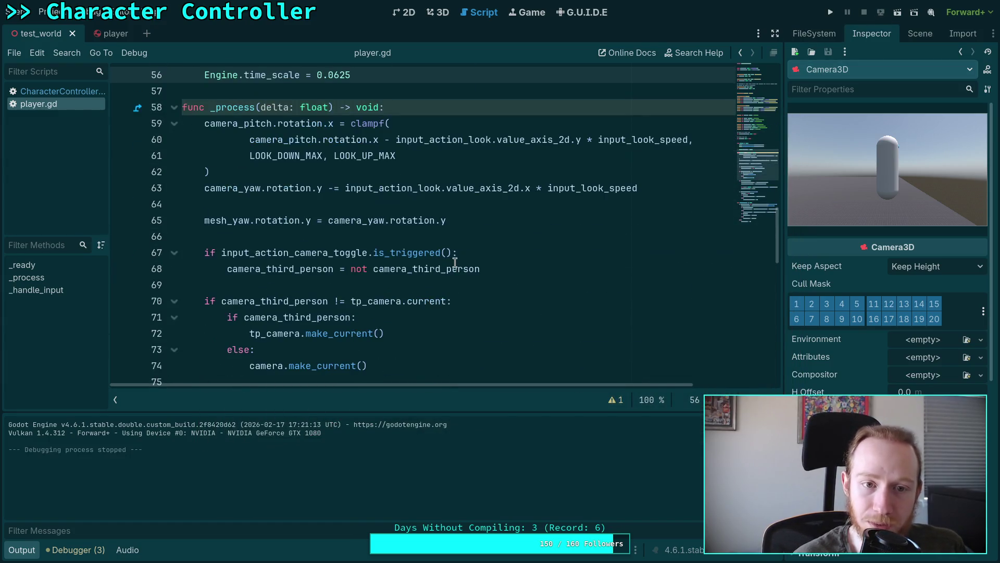
Step: Review the stop-quickly relative_ground gravity and spring-force term on lines 251–253 of CharacterController.gd
click(61, 92)
click(448, 333)
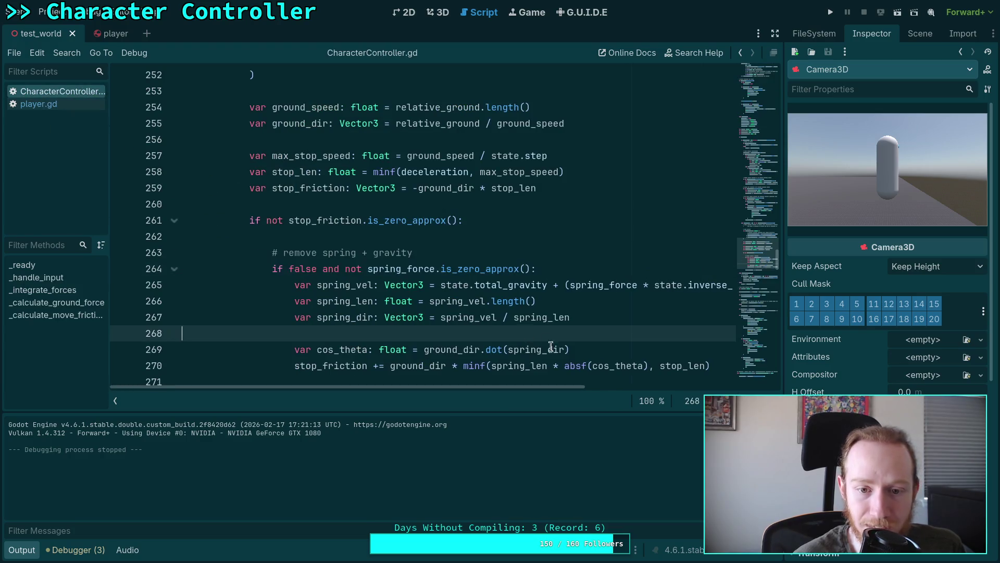
scroll(521, 360, down, 2)
mouse_move(558, 386)
mouse_down()
mouse_move(627, 382)
mouse_move(599, 382)
mouse_up()
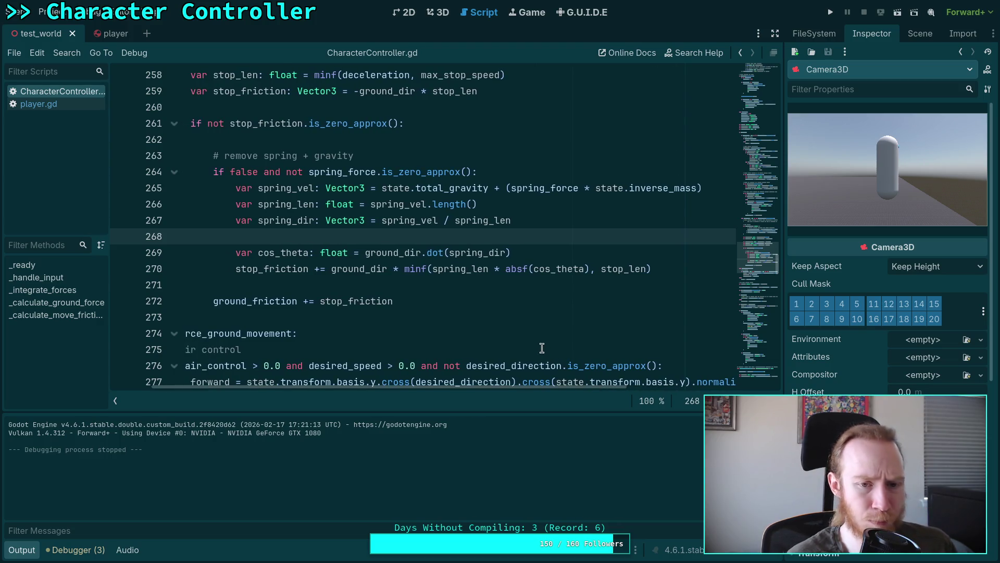
scroll(542, 348, up, 3)
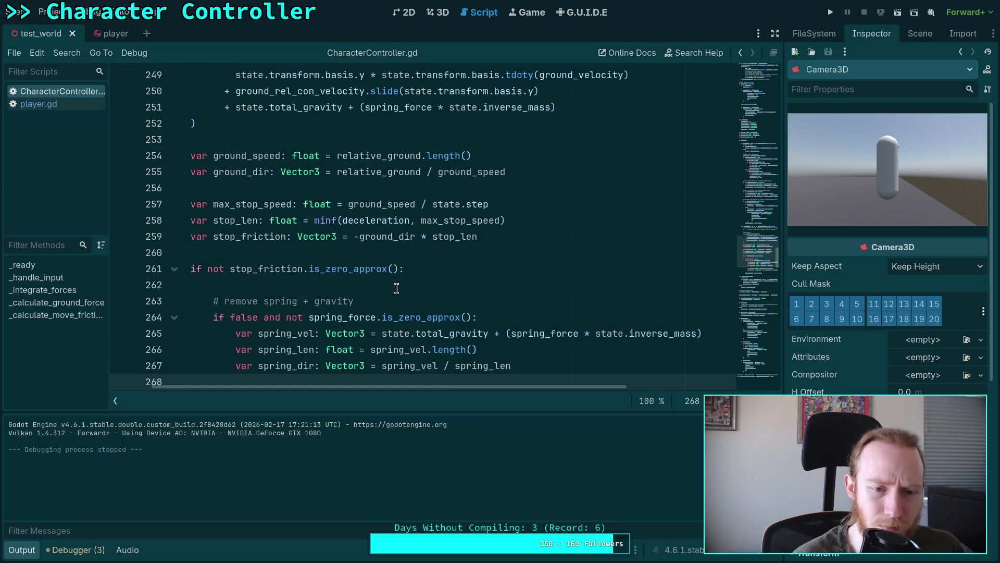
scroll(396, 288, up, 2)
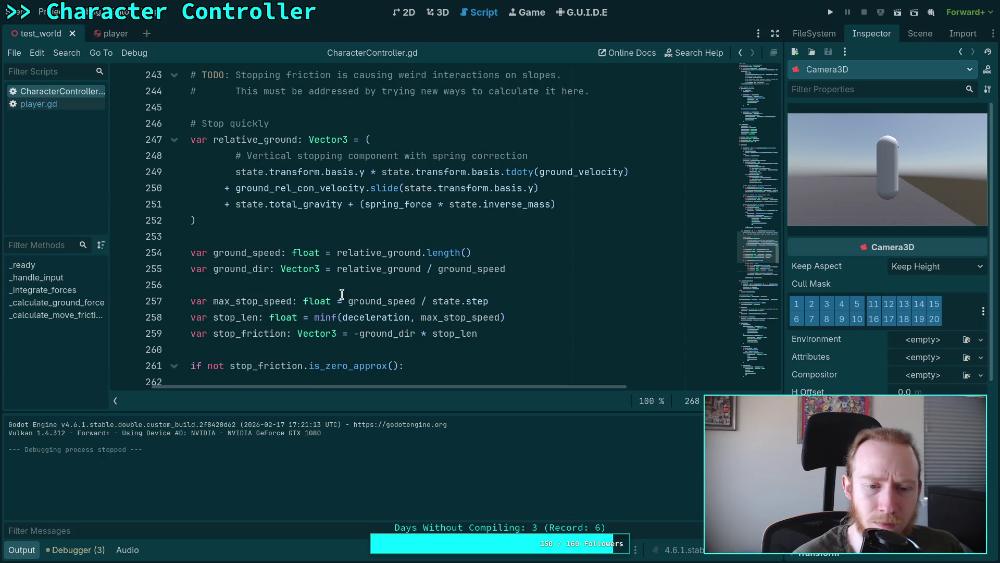
mouse_move(316, 270)
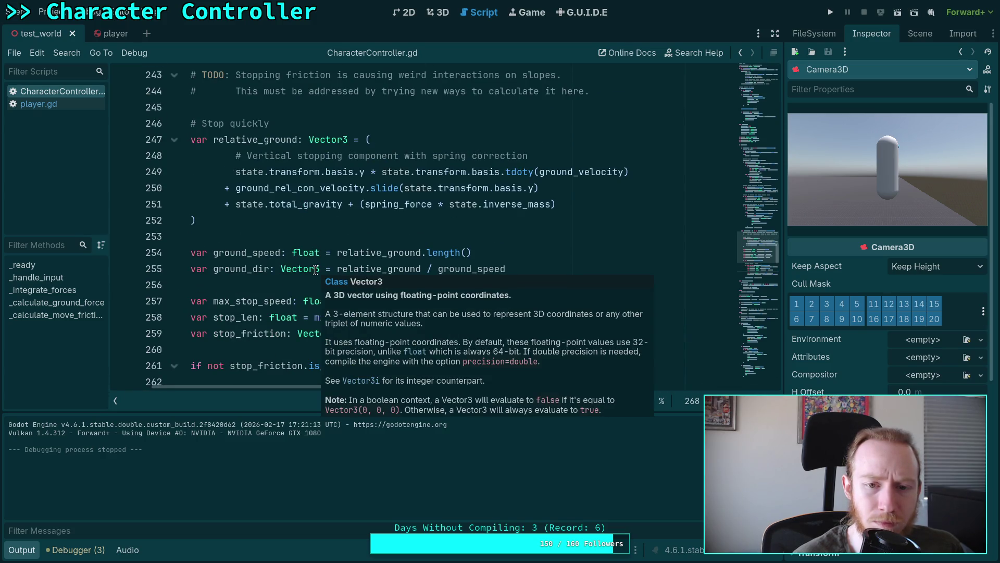
click(235, 204)
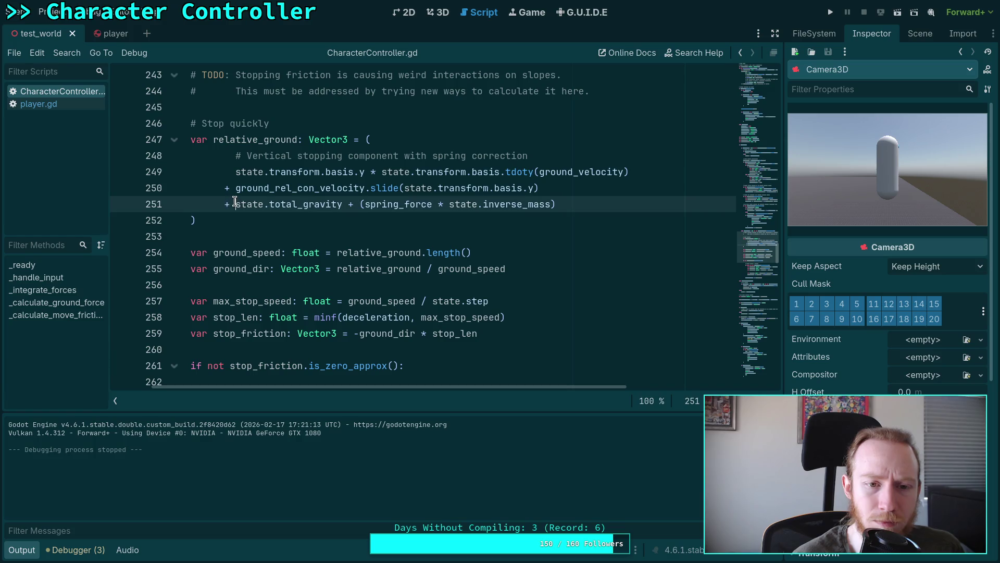
mouse_move(247, 204)
mouse_down()
mouse_move(583, 196)
mouse_move(567, 206)
mouse_move(236, 205)
mouse_up()
click(296, 222)
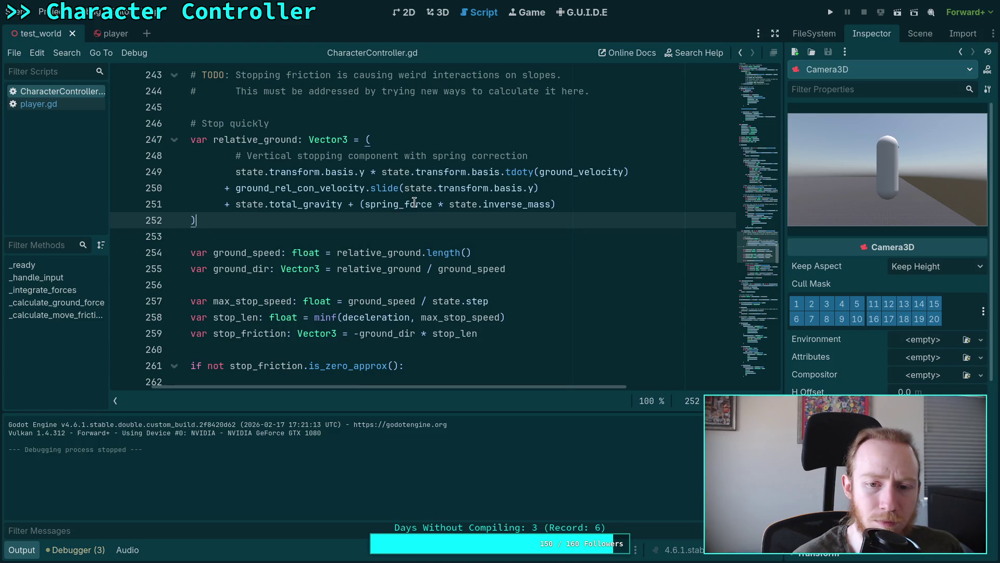
click(346, 233)
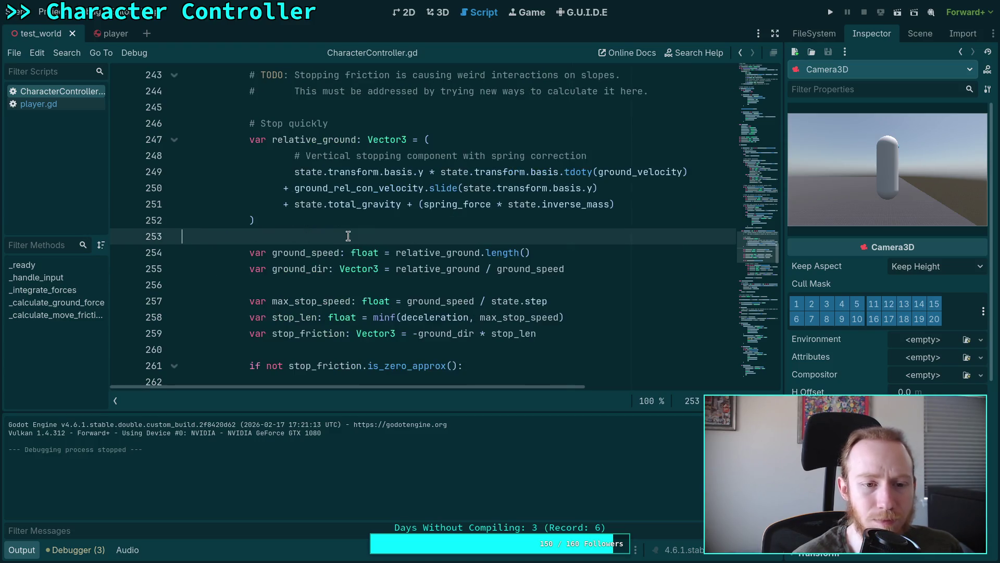
click(38, 103)
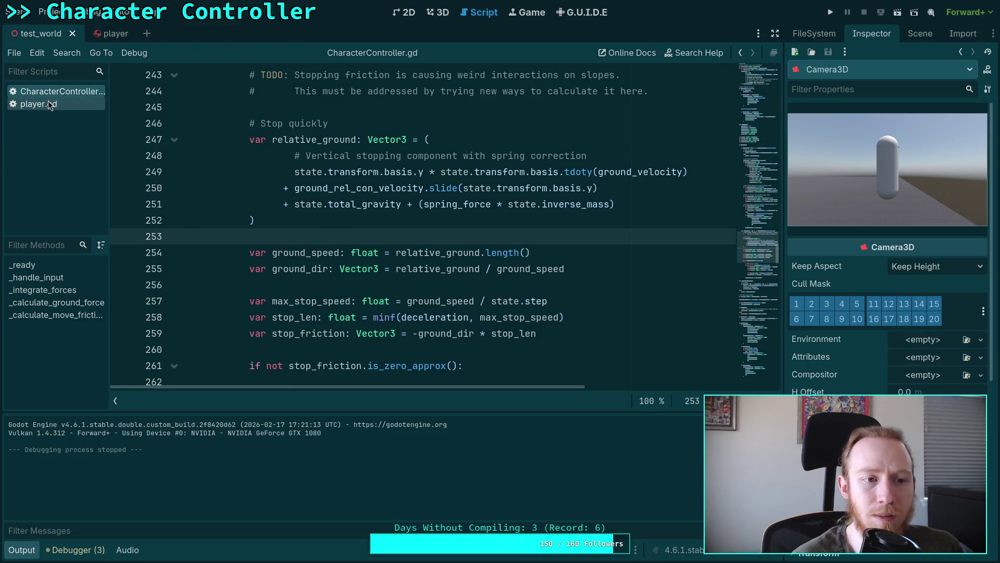
Step: Comment out 'Engine.time_scale = 0.0625' in player.gd, save, then run and stop the game
scroll(365, 209, up, 2)
click(206, 173)
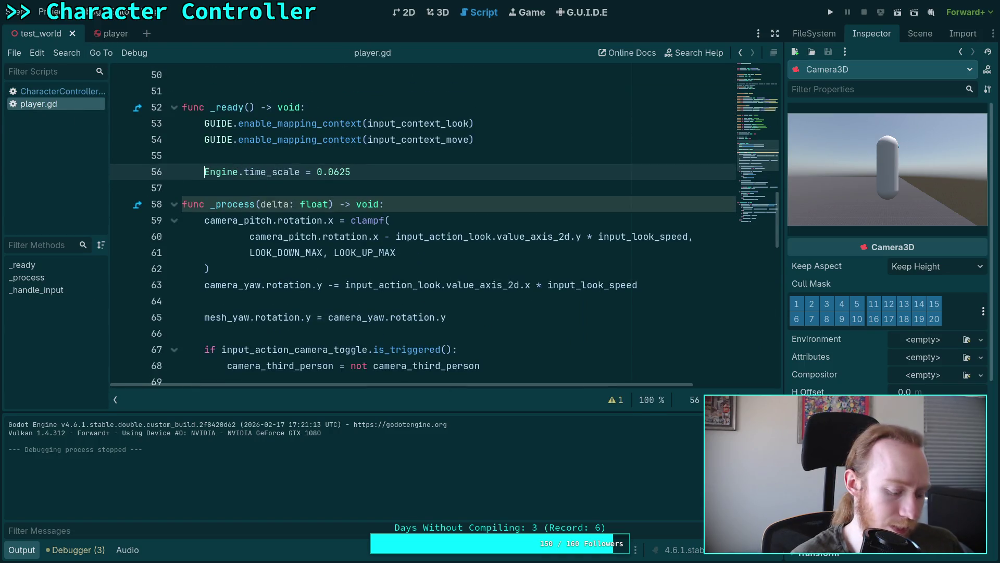
key(ctrl+k)
key(ctrl+s)
key(F5)
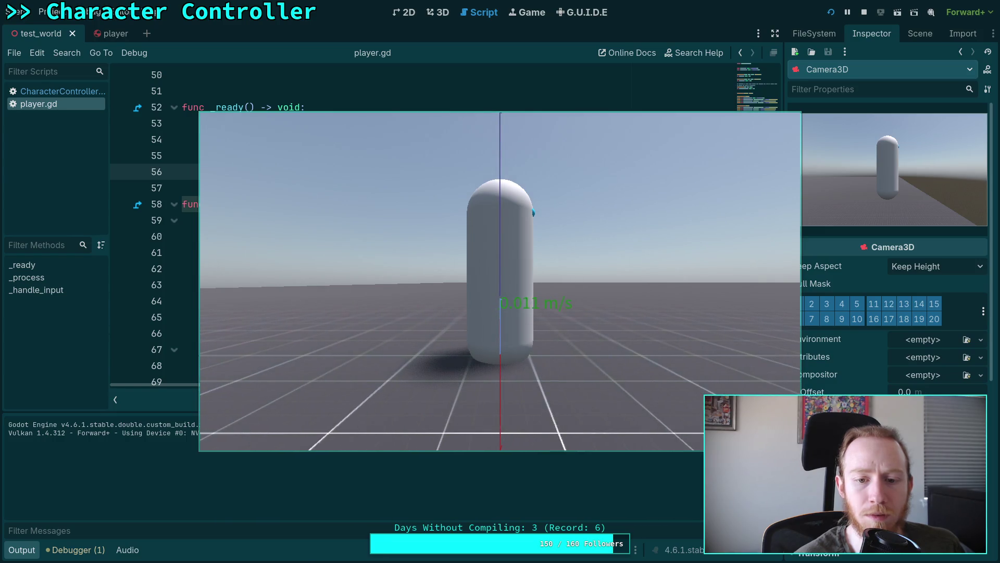
click(864, 12)
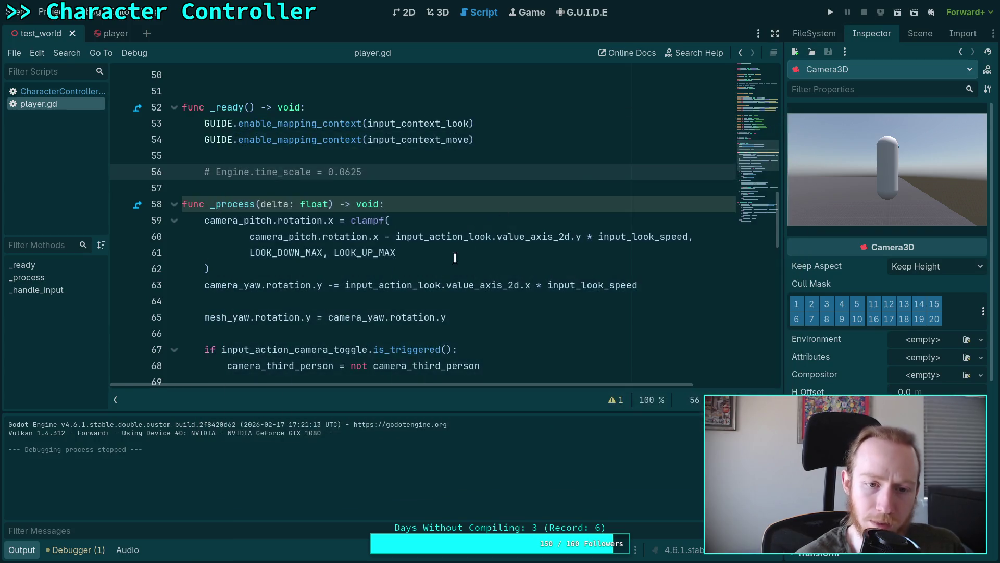
Step: Reopen CharacterController.gd and place the caret before state on line 251's gravity-plus-spring term
scroll(400, 263, down, 7)
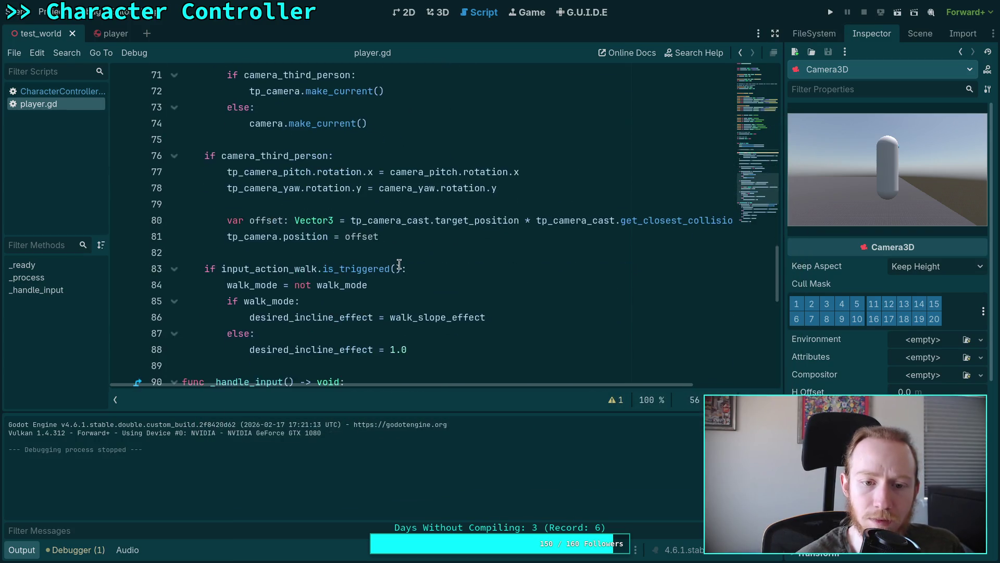
scroll(399, 264, up, 6)
scroll(375, 264, up, 3)
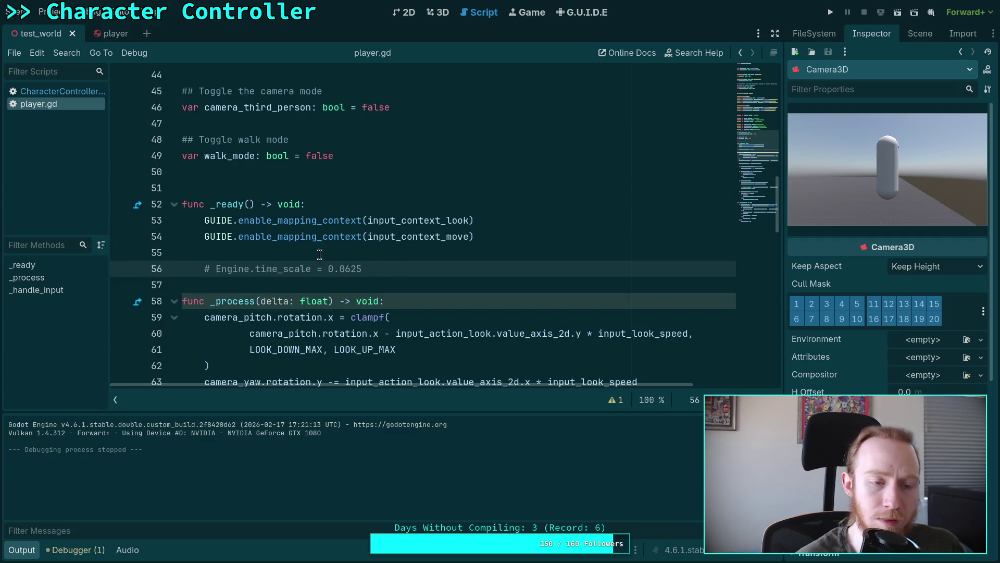
click(52, 92)
scroll(469, 267, up, 1)
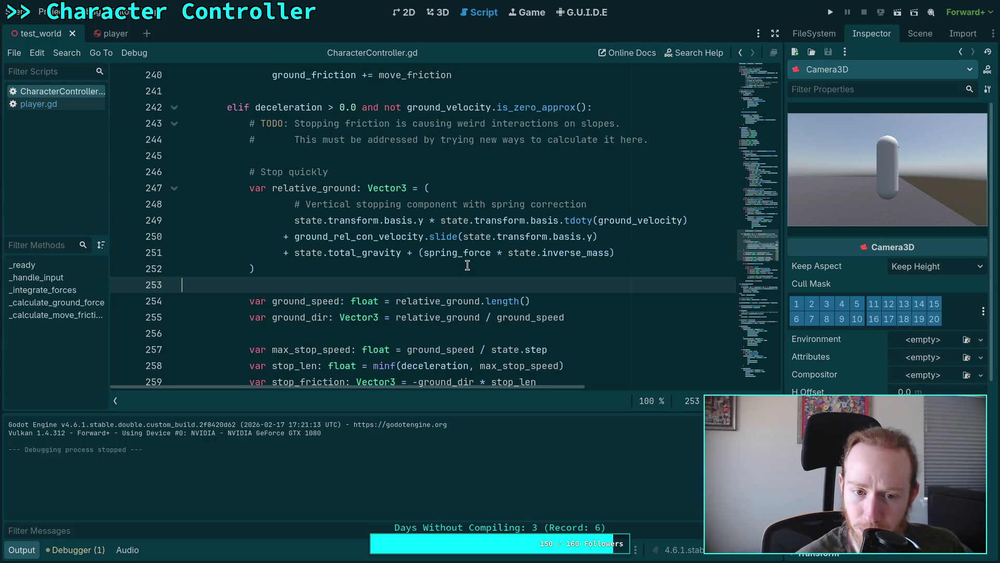
mouse_move(336, 258)
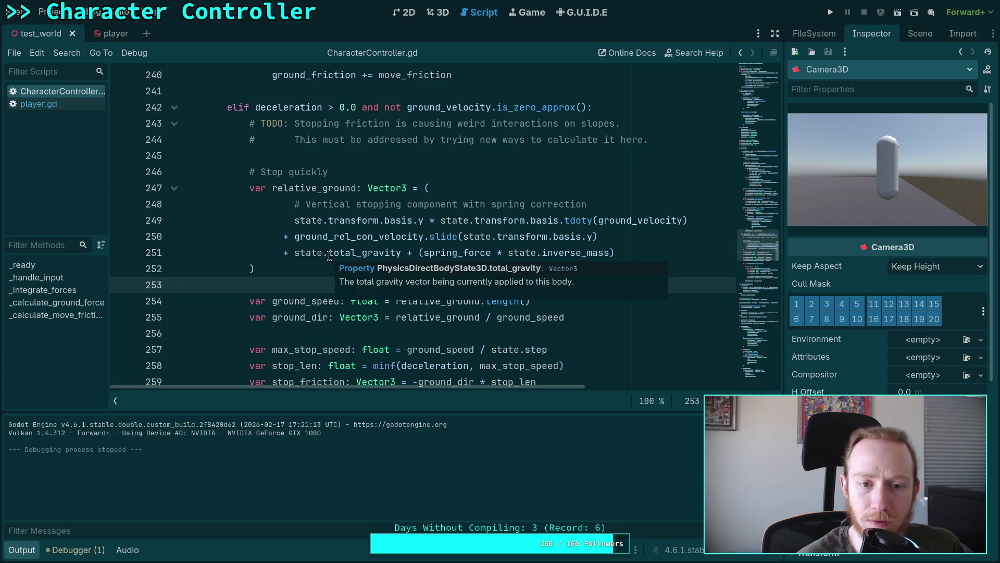
click(295, 252)
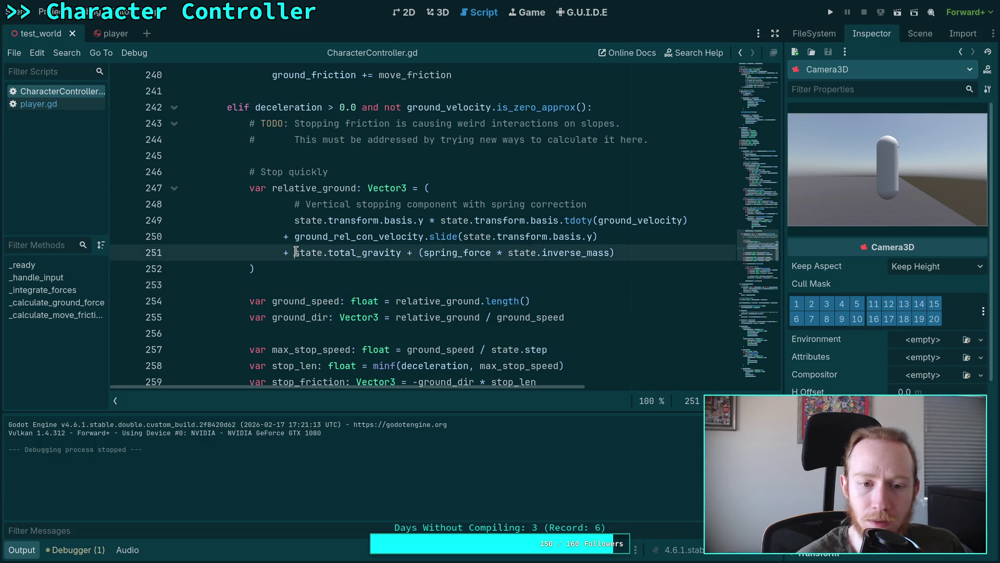
Step: Wrap line 251's term as state.step * (total_gravity + spring term), save, and run the game
mouse_move(296, 252)
text((sa)
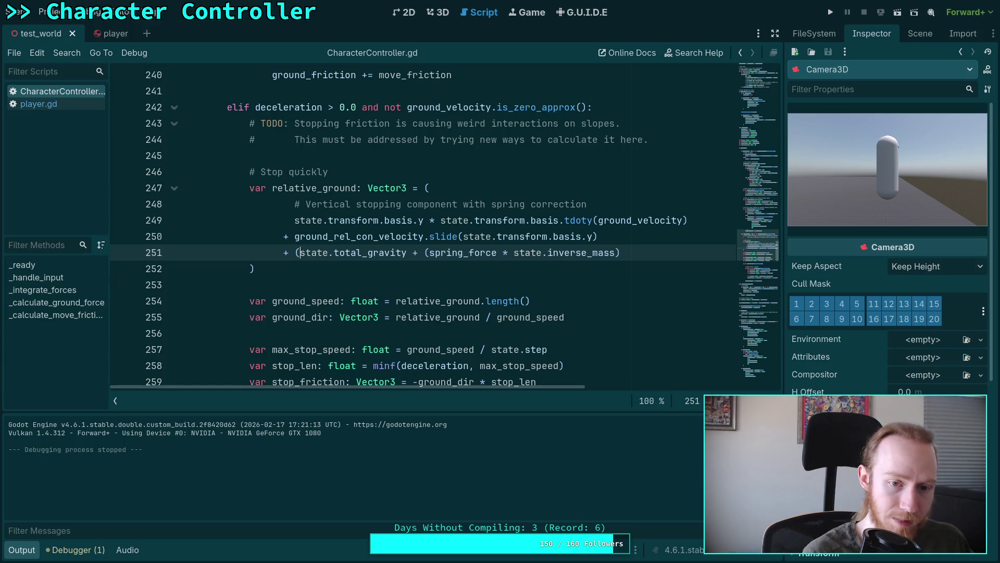
key(BackSpace)
text(tate.step )
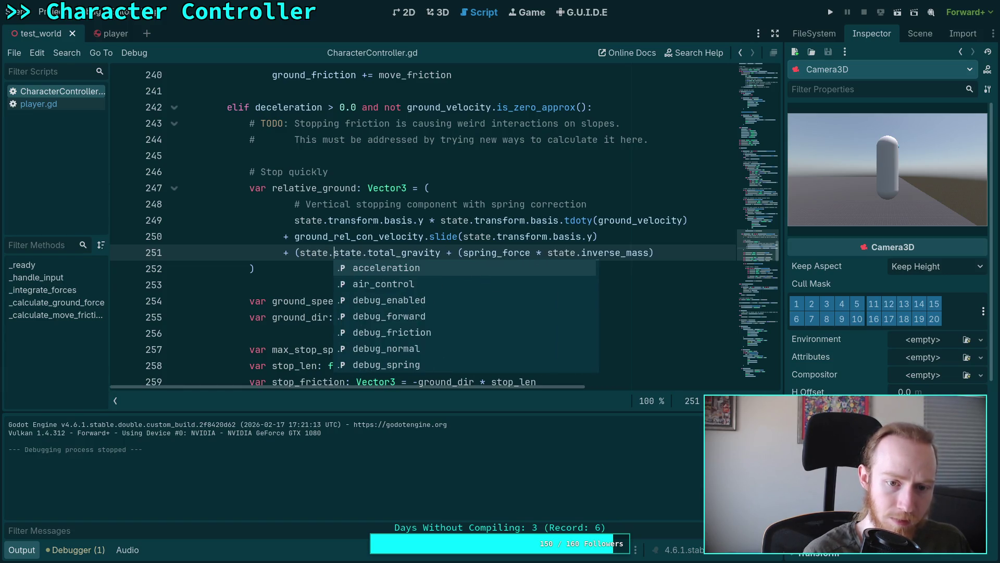
text(* )
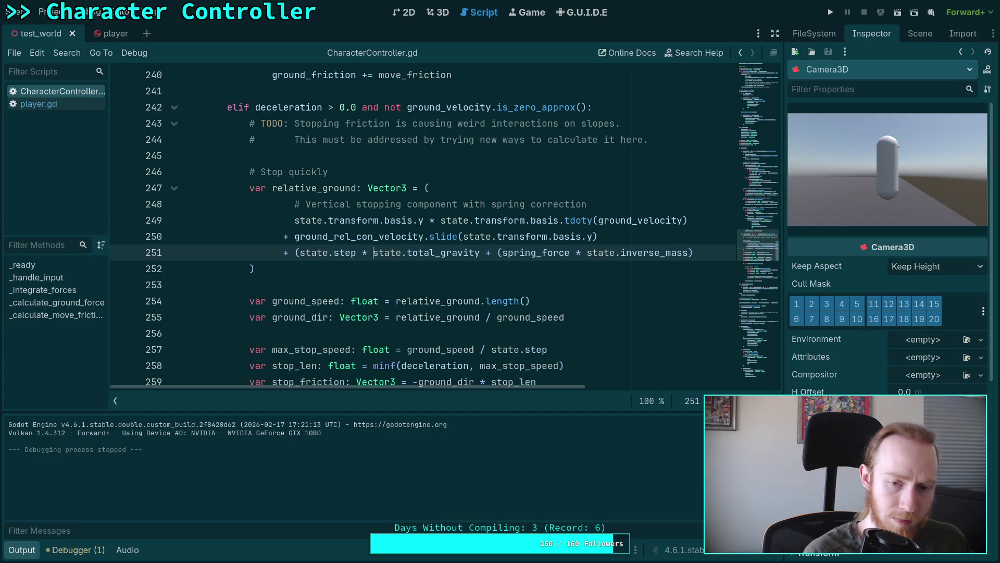
text(()
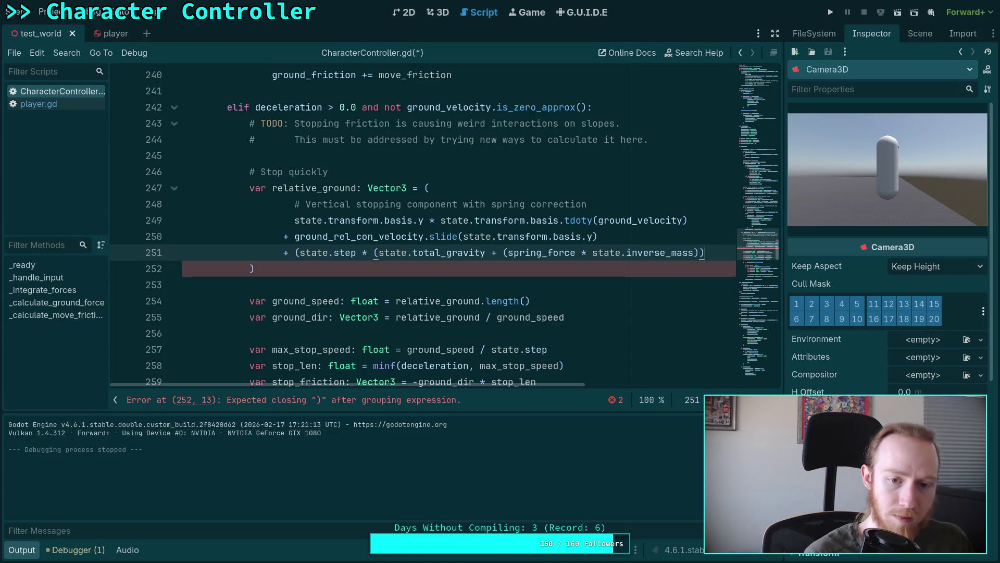
key(ctrl+s)
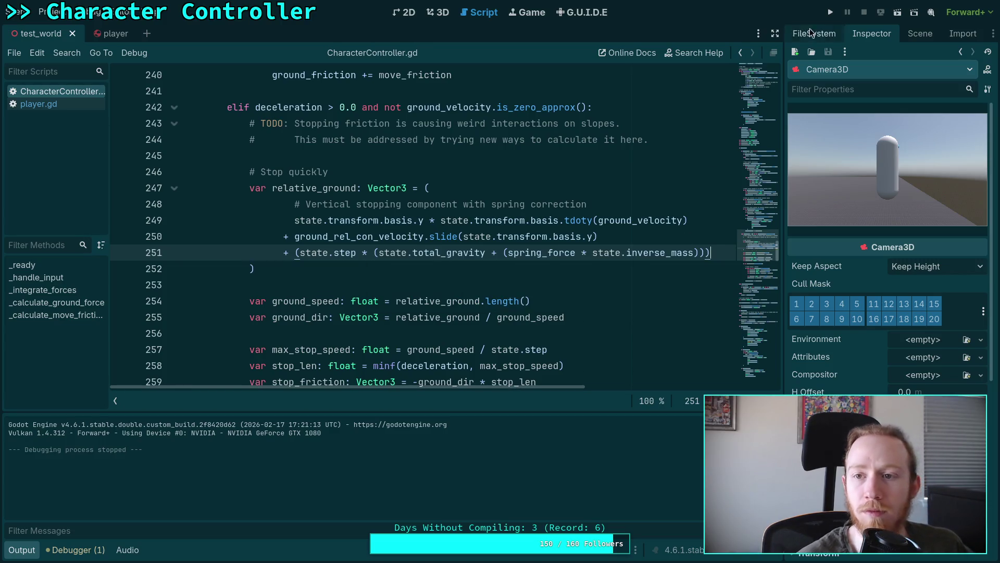
click(829, 15)
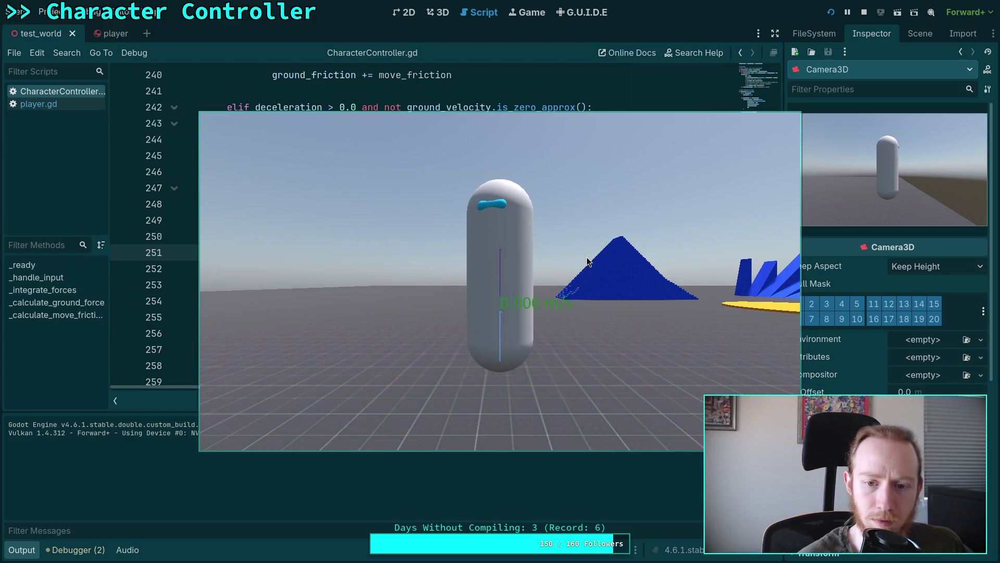
Step: Stop the game and delete the 'state.step * (state.total_gravity +' part of line 251
click(864, 12)
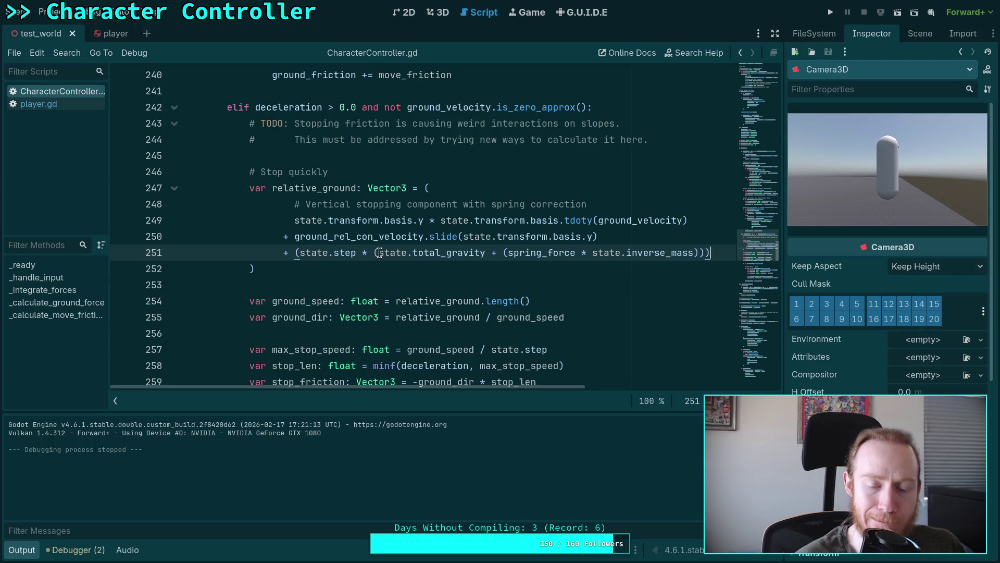
mouse_move(398, 253)
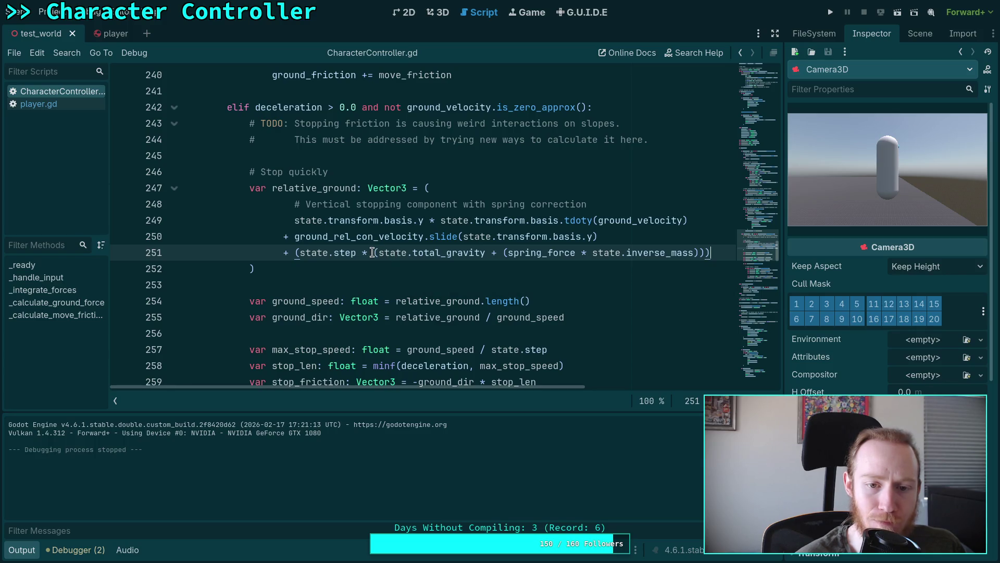
scroll(375, 251, down, 3)
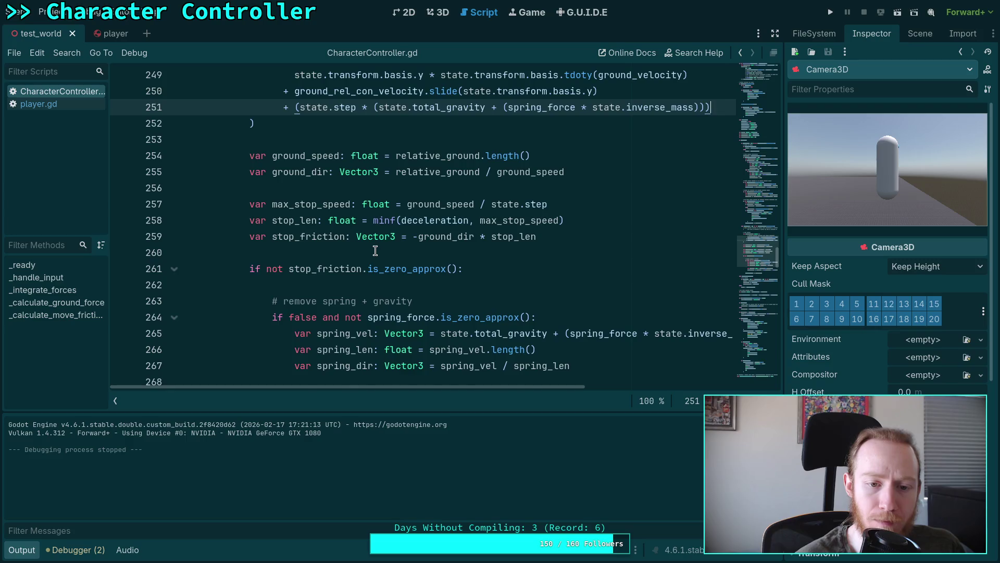
scroll(375, 251, up, 3)
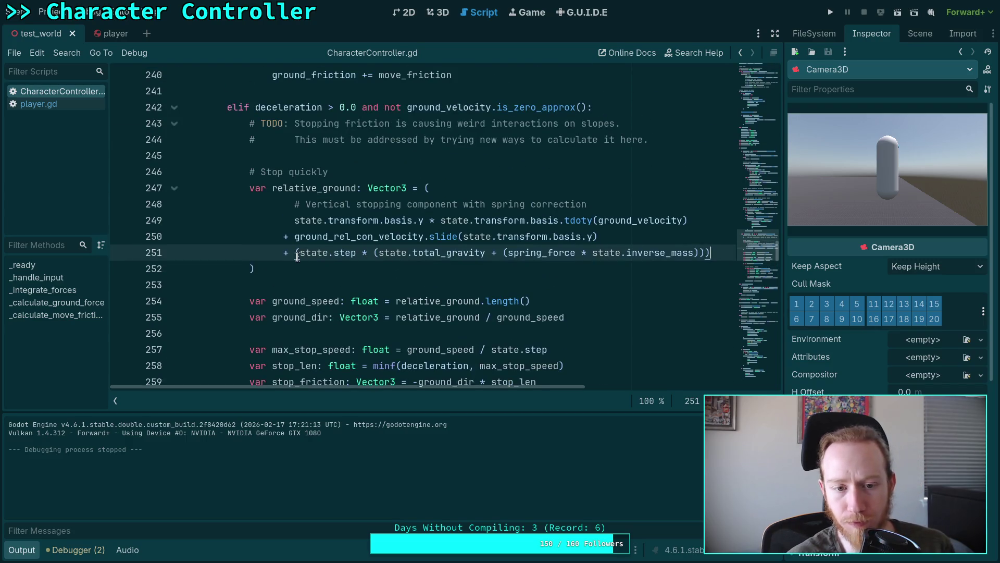
drag(300, 252, 503, 255)
key(Delete)
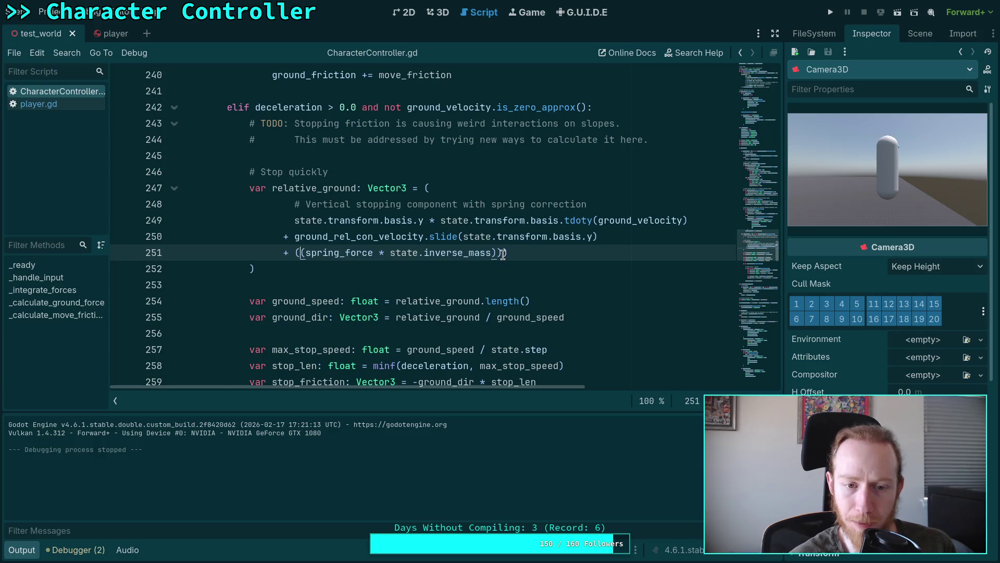
key(BackSpace)
Step: Fix the brackets so line 251 adds only (spring_force * state.inverse_mass), then run the game
key(End)
key(BackSpace)
key(BackSpace)
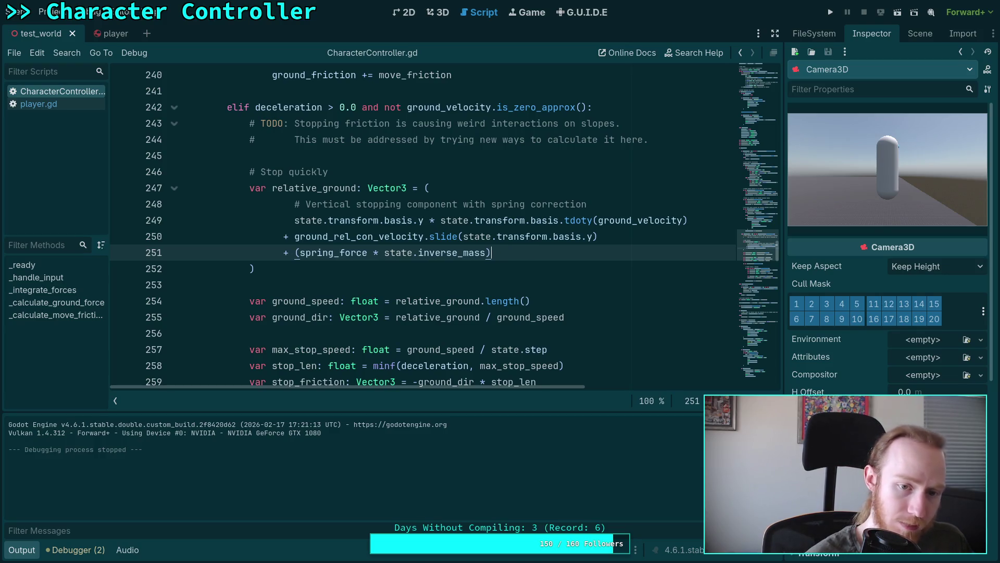
key(ctrl+minus)
key(ctrl+equal)
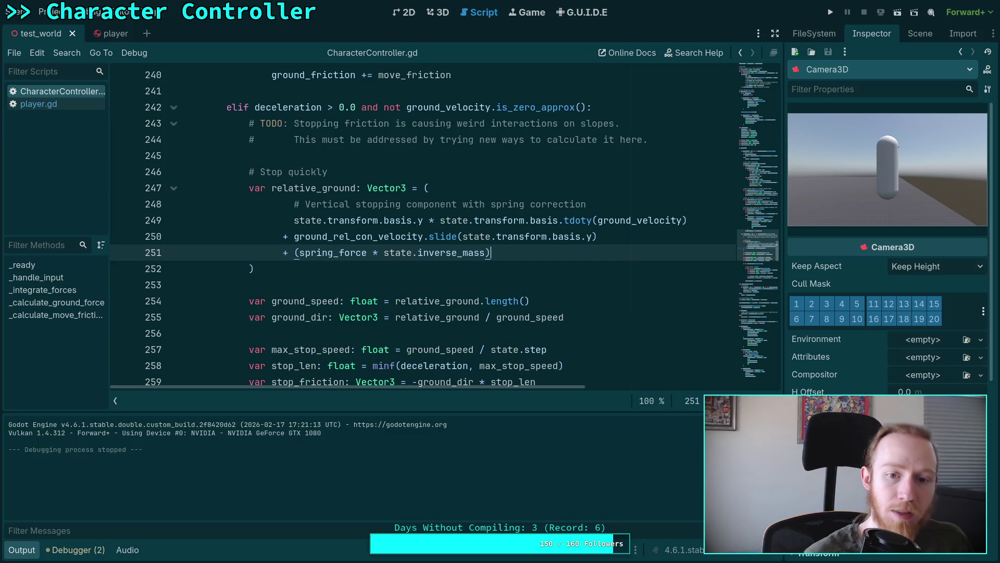
scroll(491, 300, up, 1)
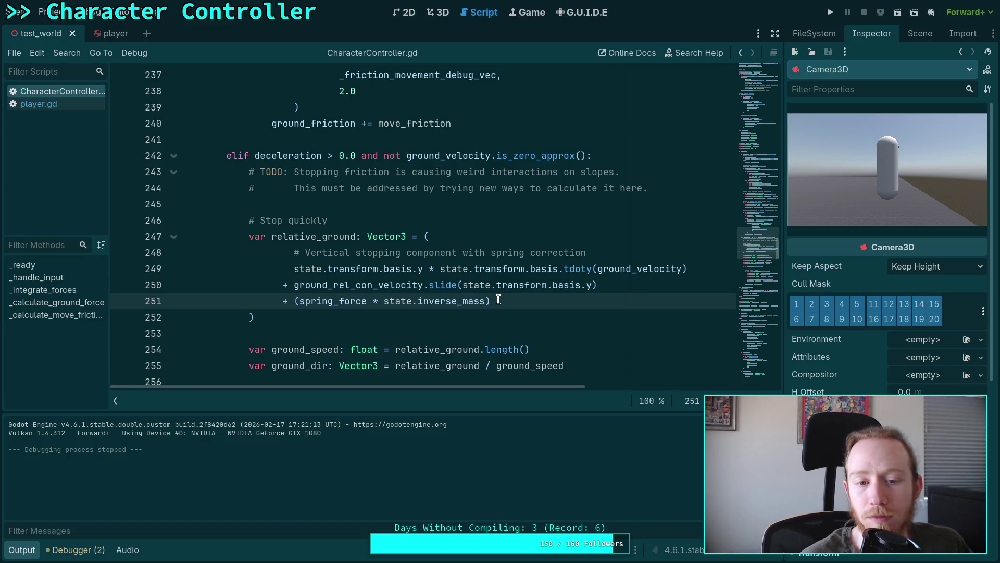
text())
scroll(489, 301, down, 1)
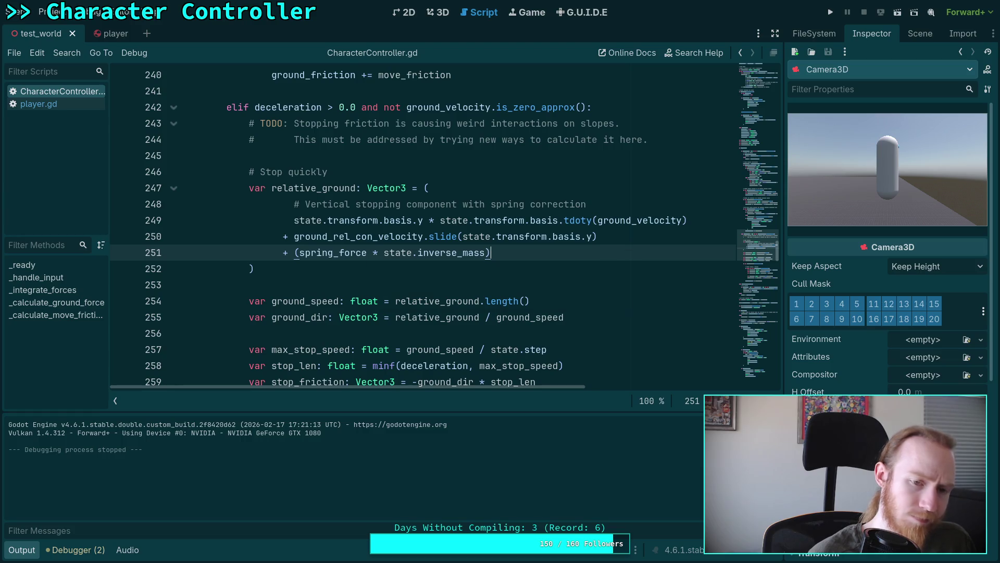
key(F5)
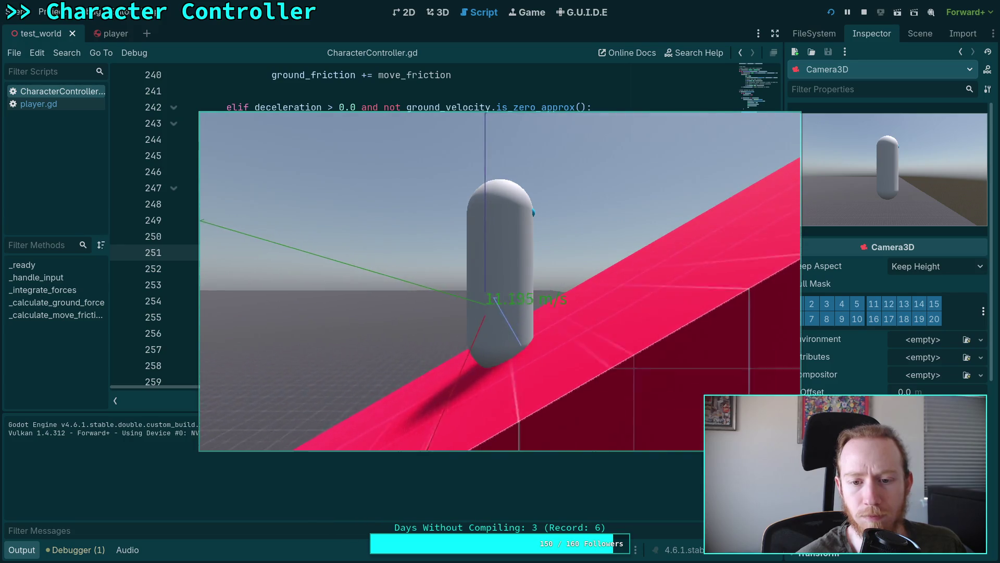
Step: Stop the game and delete the spring-force stopping line 251
key(F8)
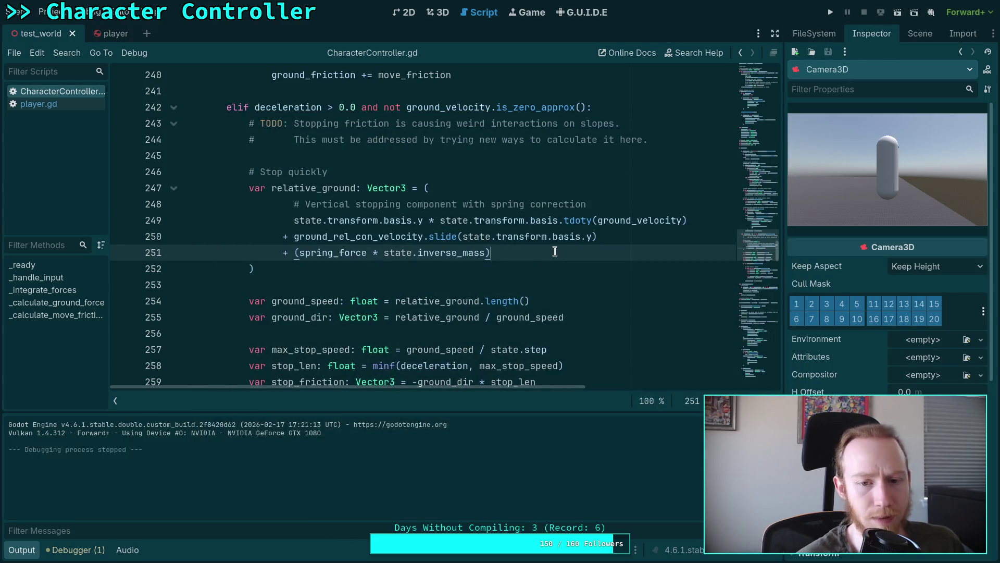
drag(619, 250, 654, 239)
key(Delete)
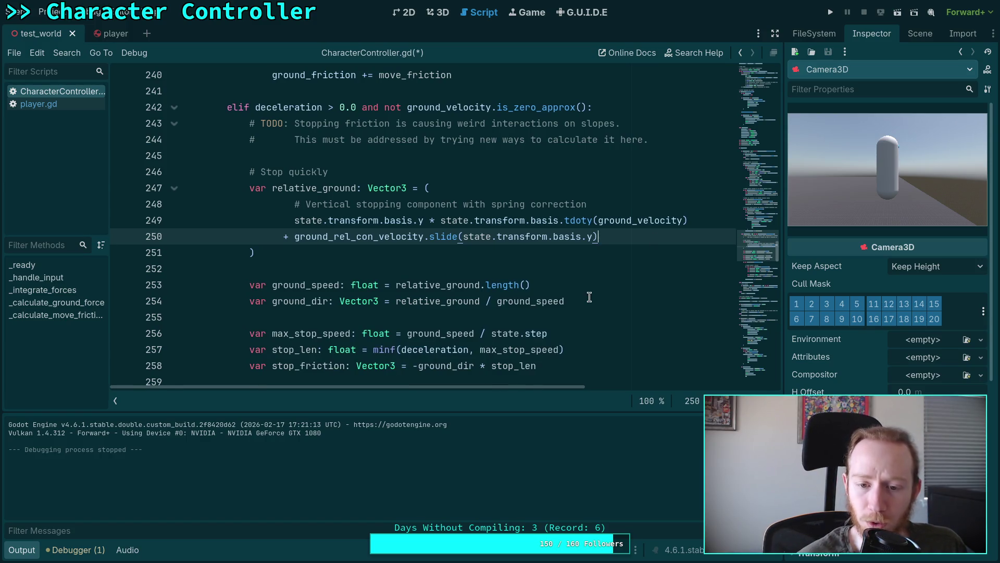
scroll(572, 270, down, 2)
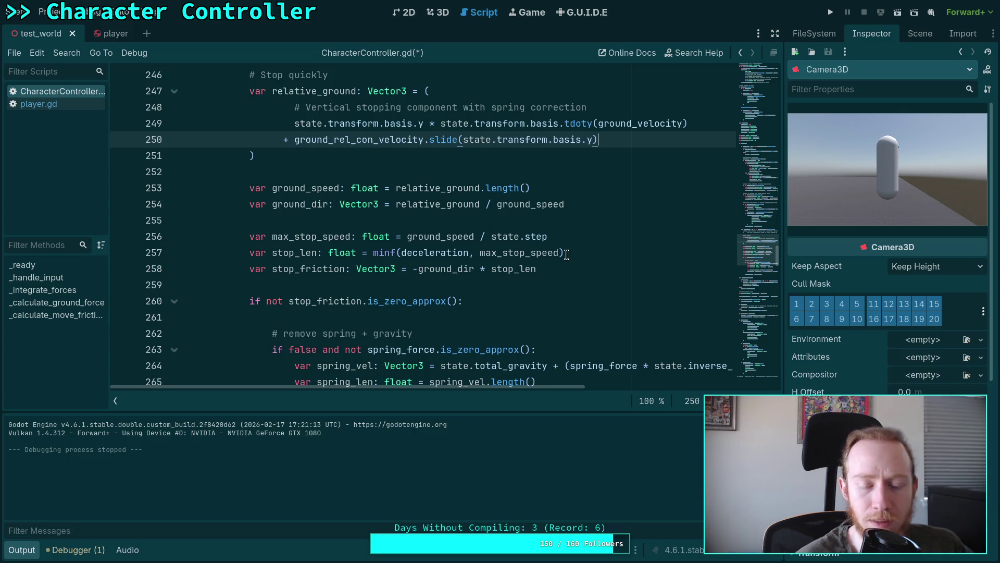
scroll(566, 254, down, 3)
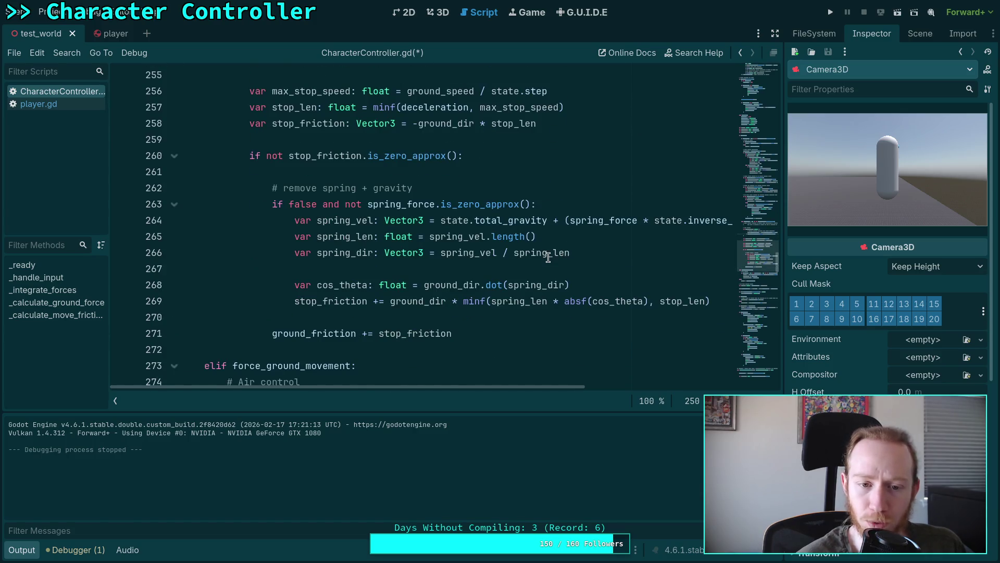
Step: Remove the 'false and ' guard on line 263, save, and test-run the game
mouse_move(497, 301)
mouse_down()
mouse_move(268, 220)
mouse_move(271, 205)
mouse_up()
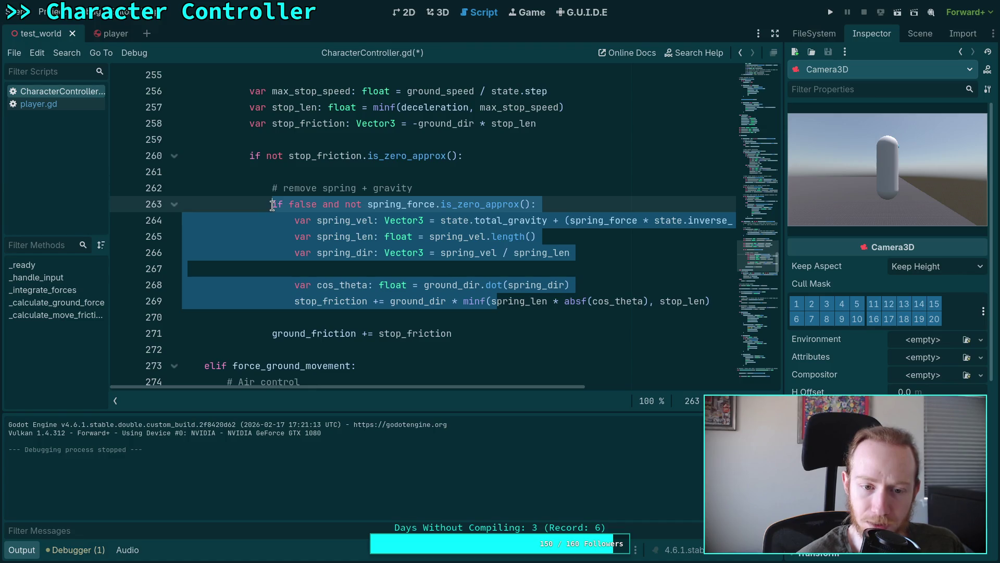
click(468, 254)
scroll(471, 251, down, 2)
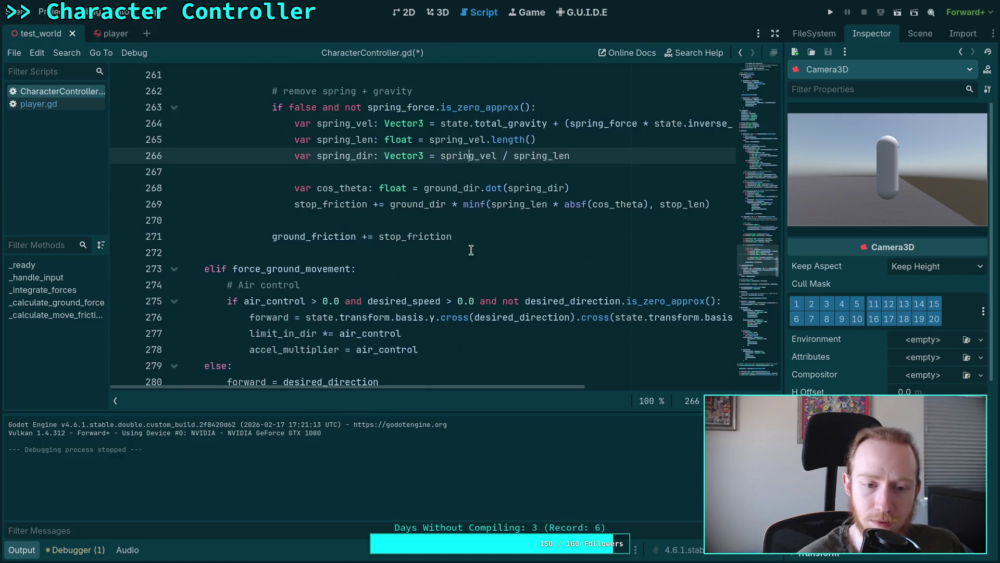
scroll(471, 250, up, 7)
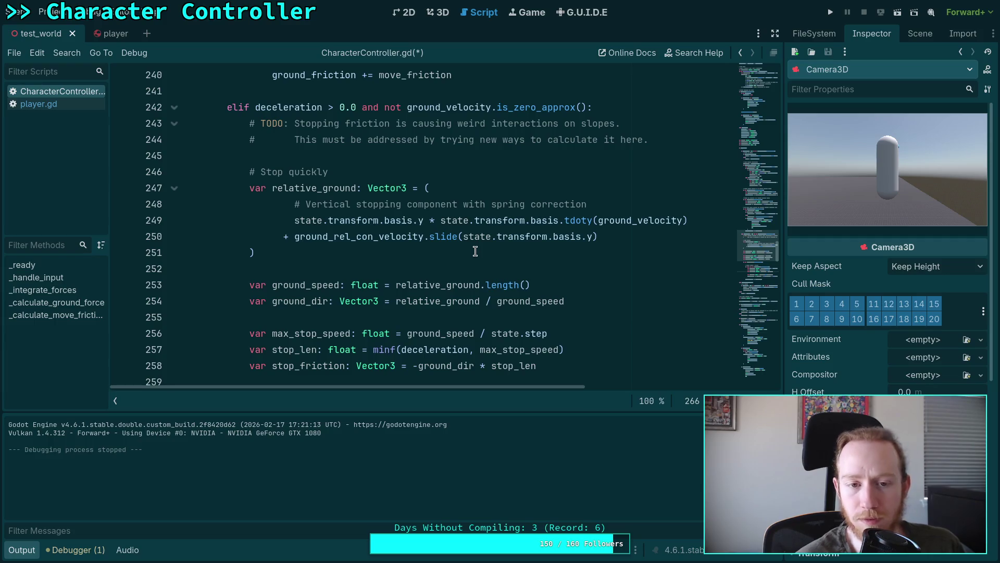
scroll(475, 251, down, 4)
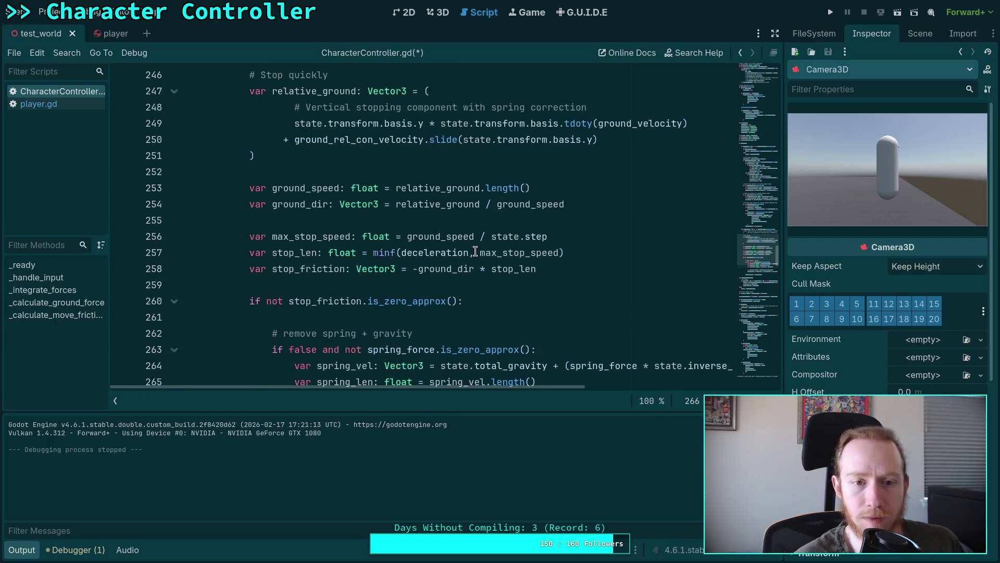
drag(290, 254, 345, 253)
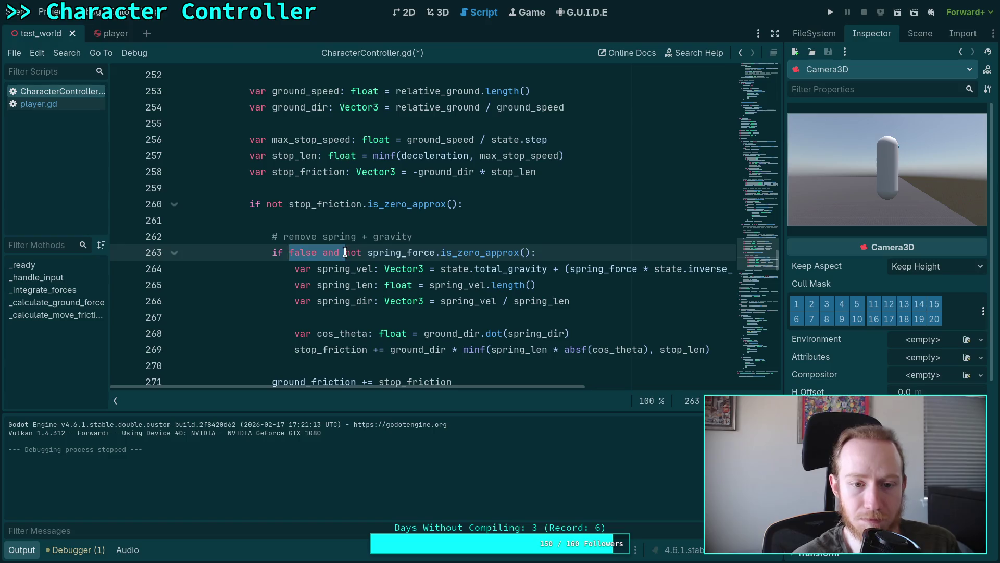
key(BackSpace)
key(ctrl+s)
key(F5)
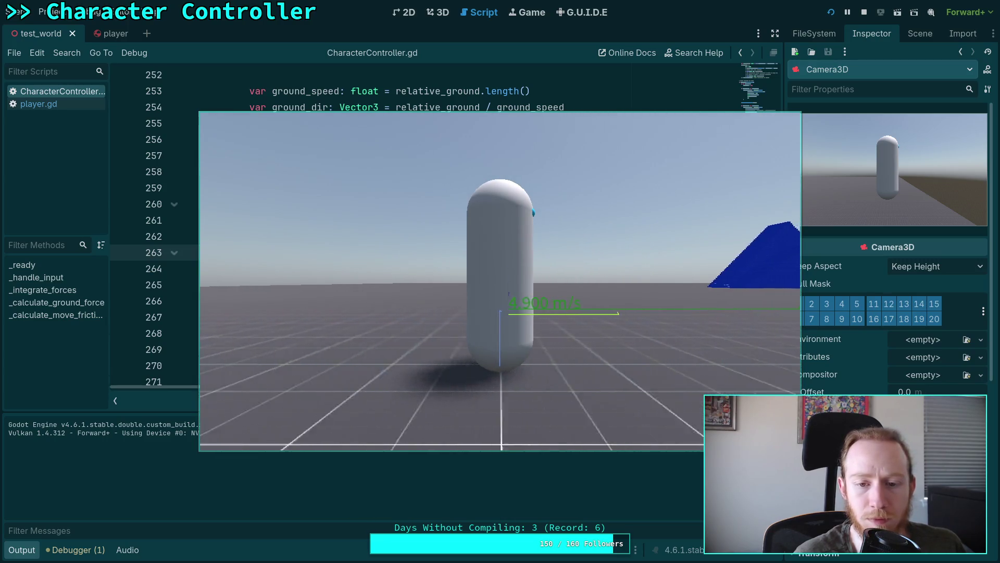
key(F8)
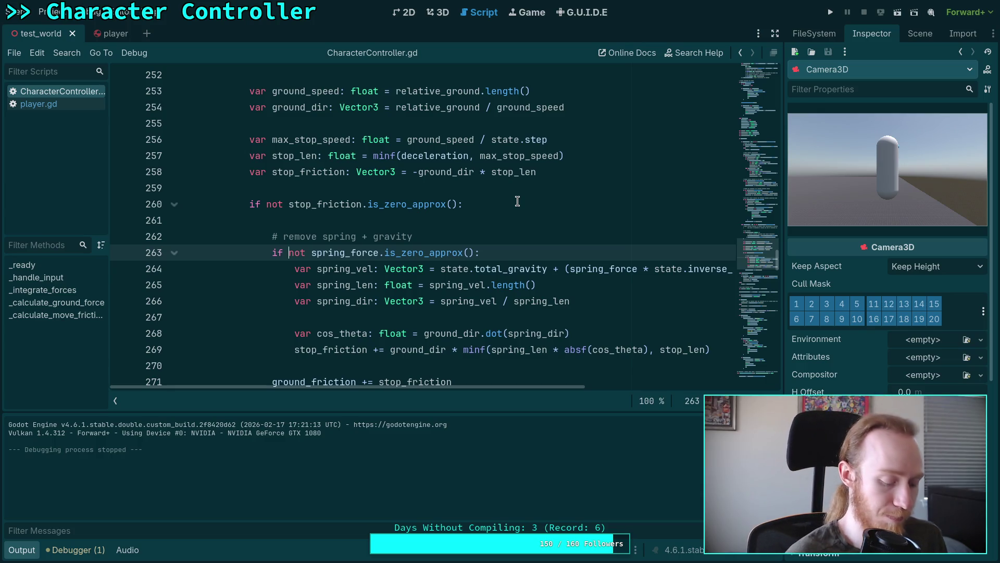
Step: In the planet-game terminal, rerun 'git diff --staged' from the start
key(super+1)
key(q)
key(Up)
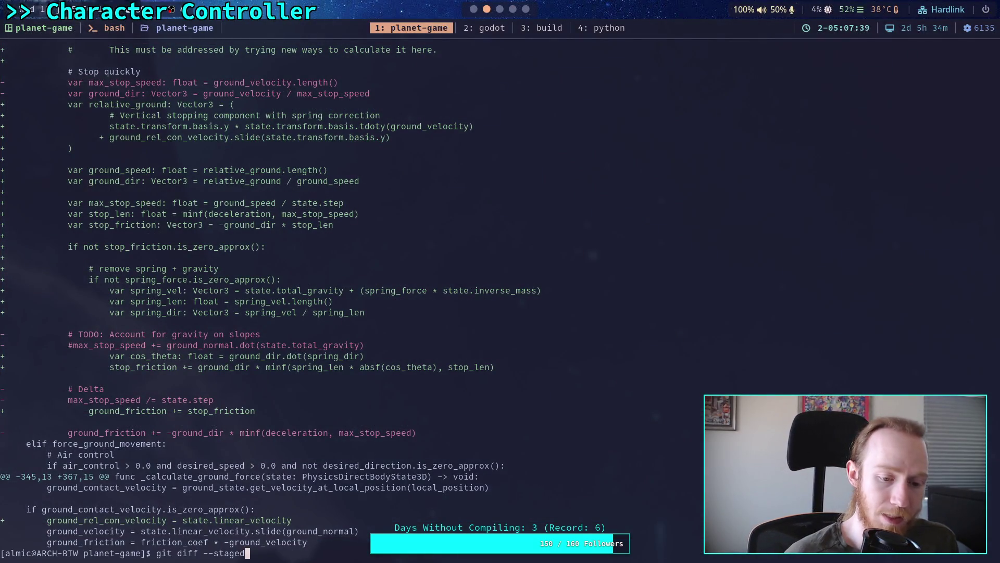
key(Return)
key(q)
key(Up)
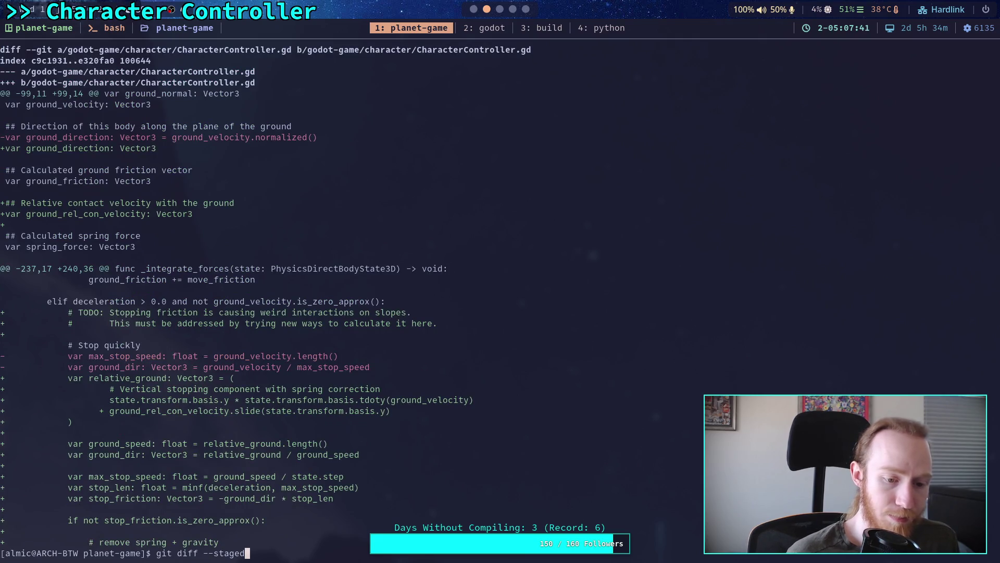
key(Up)
key(Return)
key(Up)
key(Up)
key(Return)
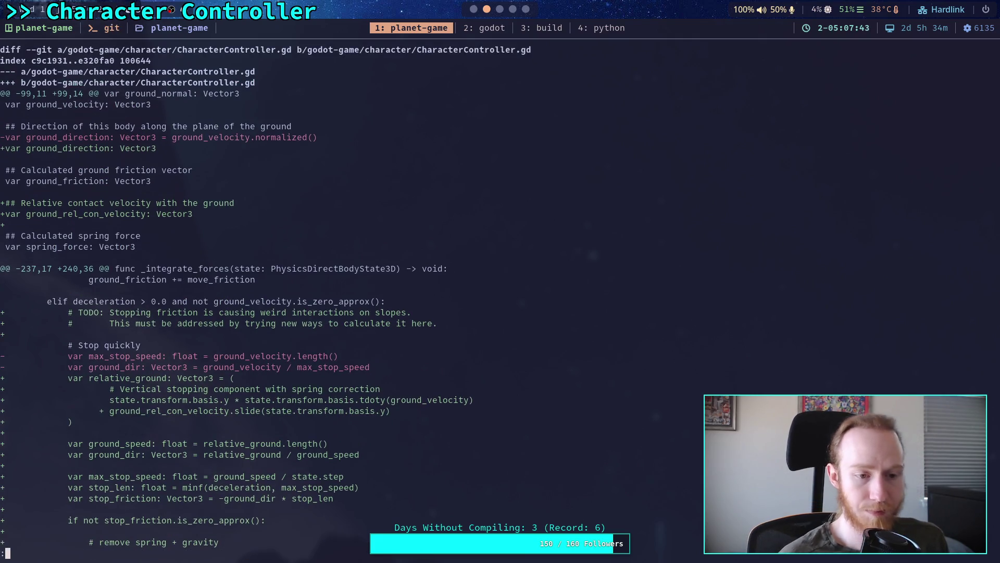
Step: Page down through the diff to the stopping-friction and spring removal changes
key(Down)
key(Down)
key(Down)
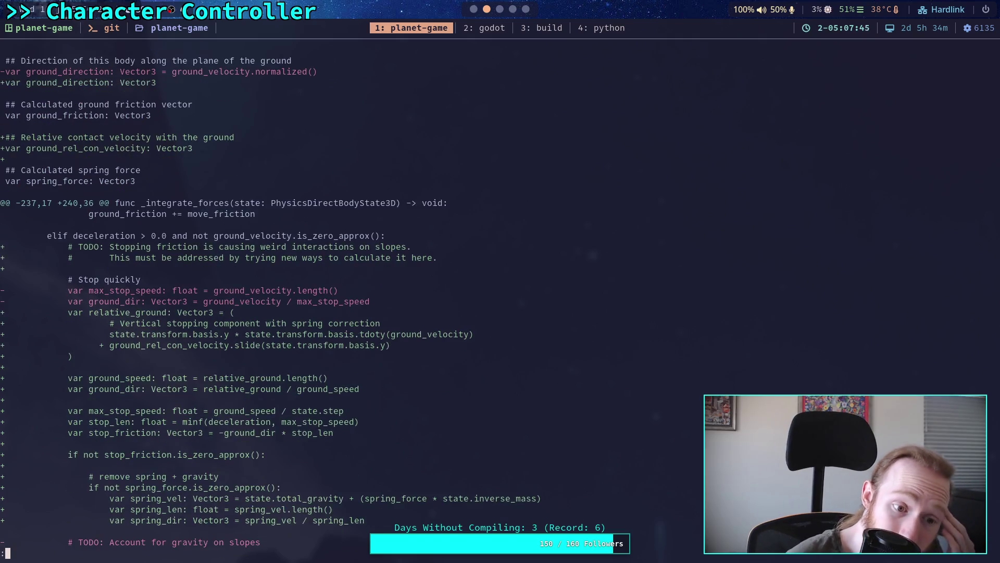
key(Down)
key(Down)
key(Down)
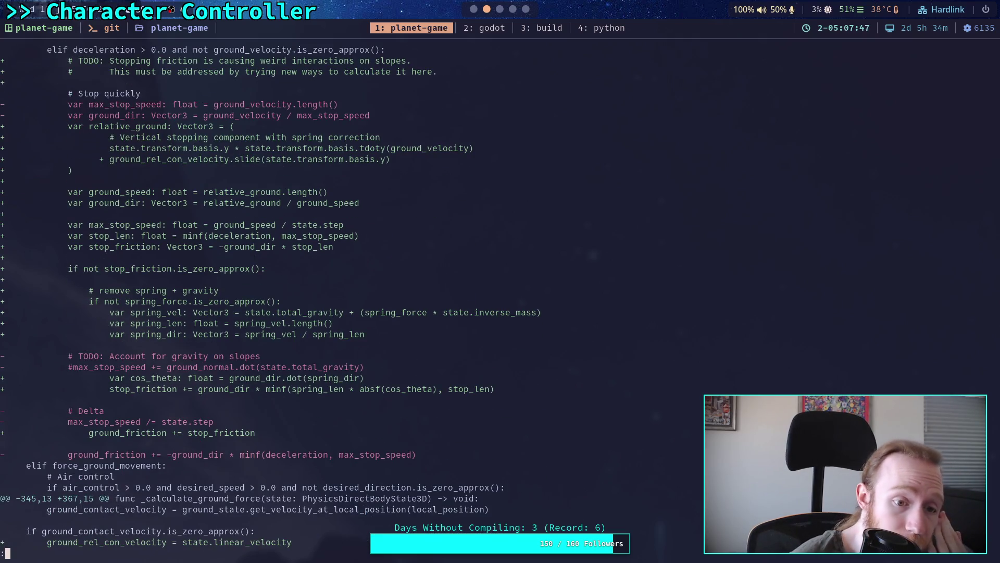
key(Down)
key(Down)
key(Down)
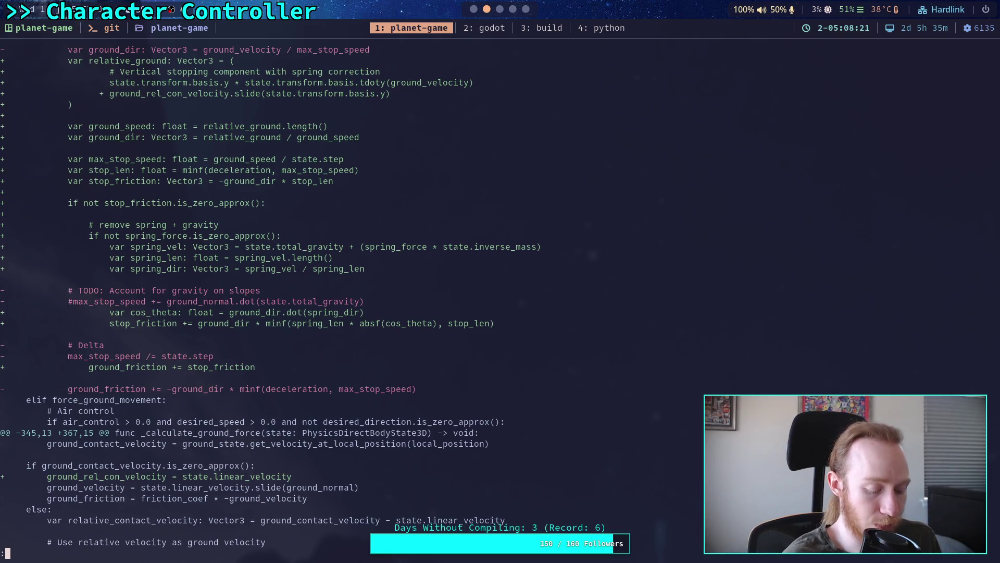
key(super+2)
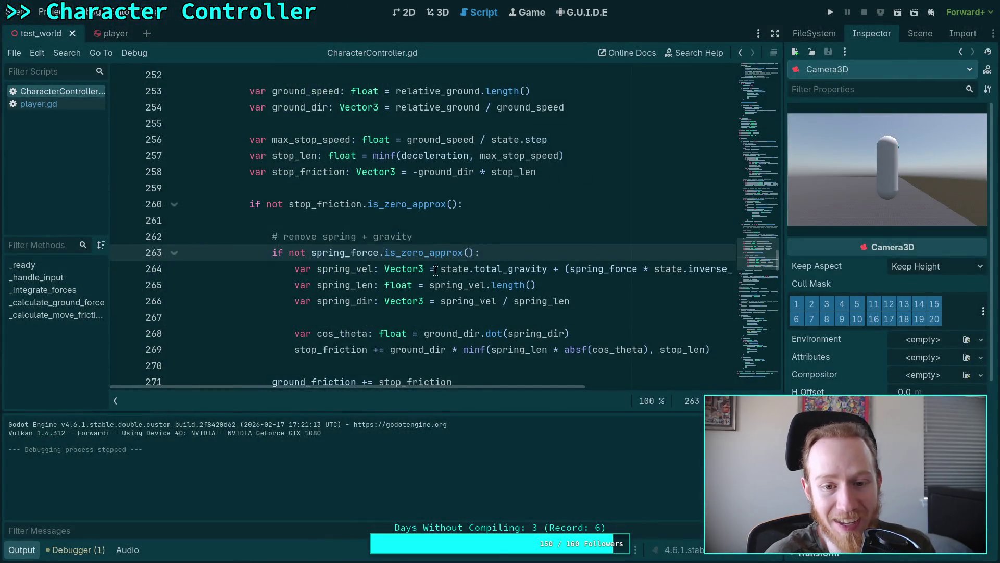
Step: Delete the gravity term from spring_vel on line 264, save, and test-run the game
drag(441, 268, 570, 268)
key(BackSpace)
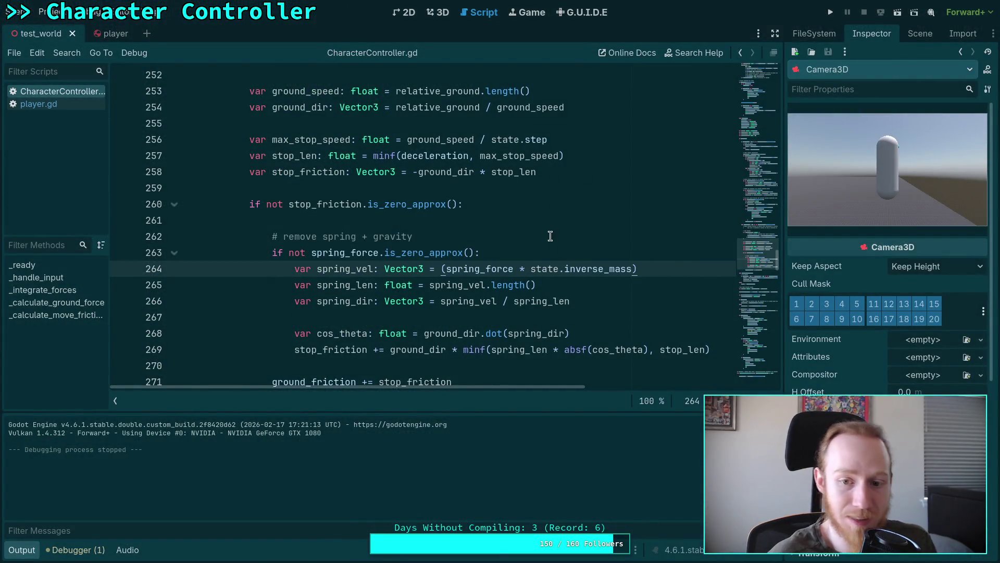
key(ctrl+s)
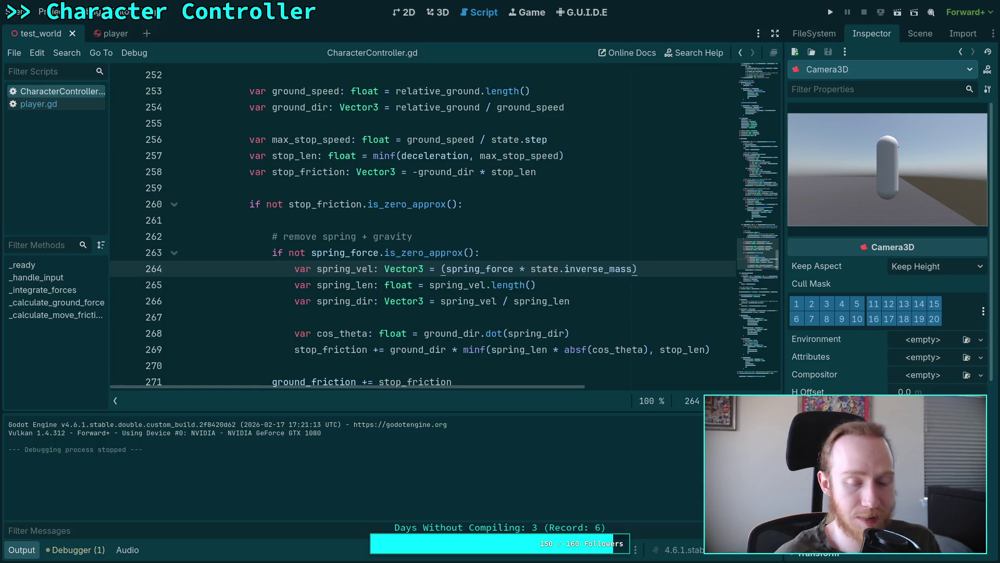
key(F5)
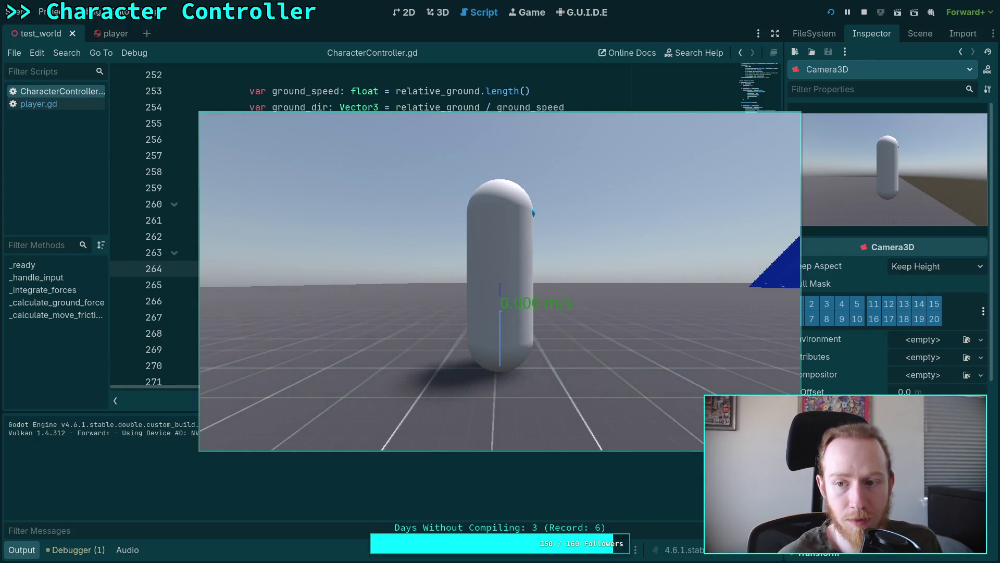
key(F8)
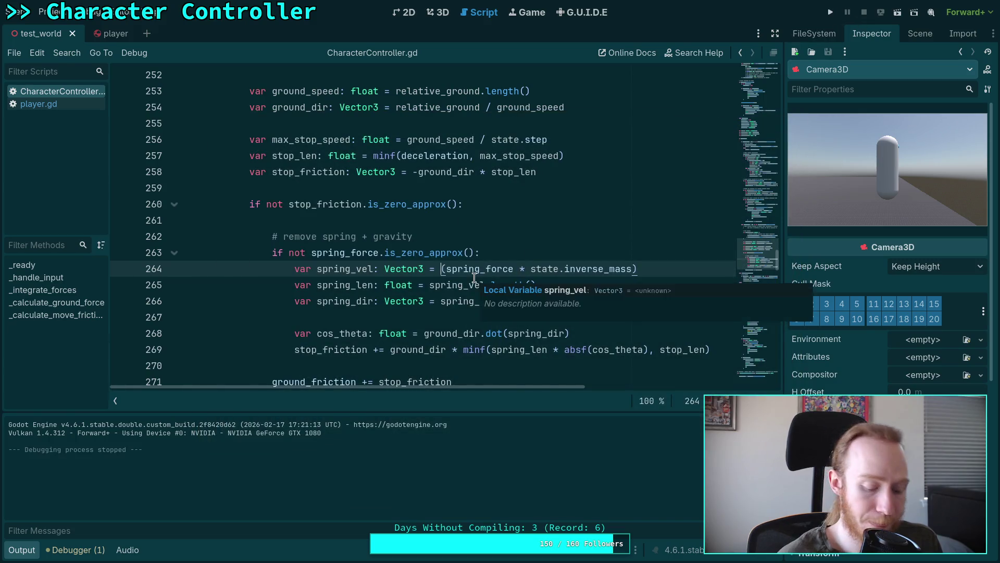
Step: Paste 'state.total_gravity + ' into spring_vel on line 264, trim leftover text, and save
text(state.total_gravity + (spring_force * state.inverse_mass))
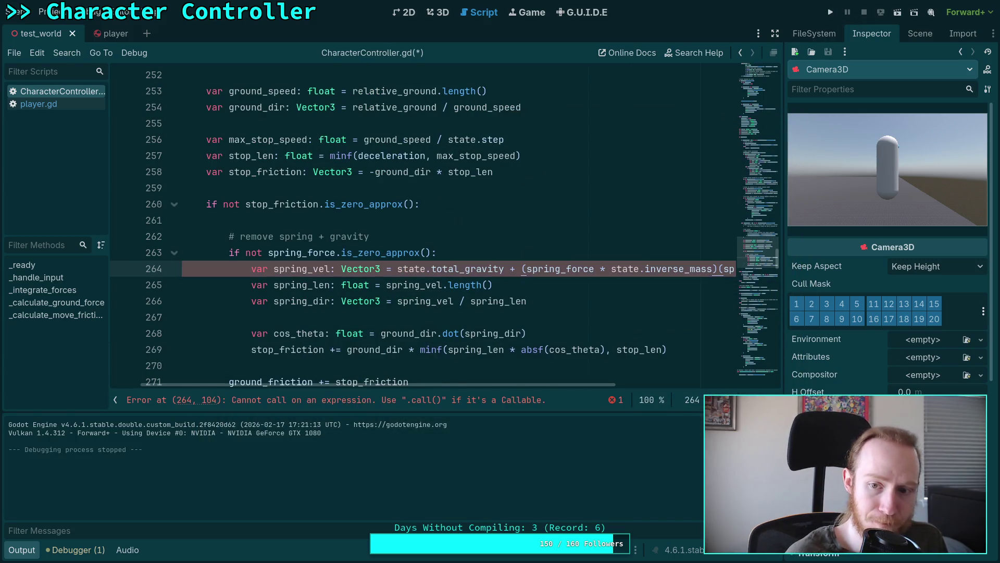
key(shift+End)
key(Delete)
drag(398, 269, 522, 269)
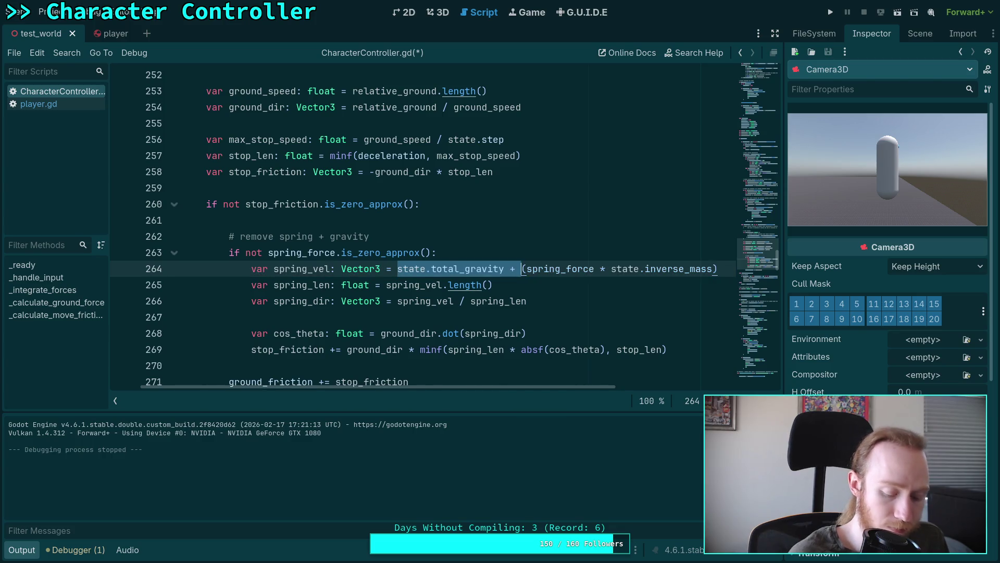
key(ctrl+s)
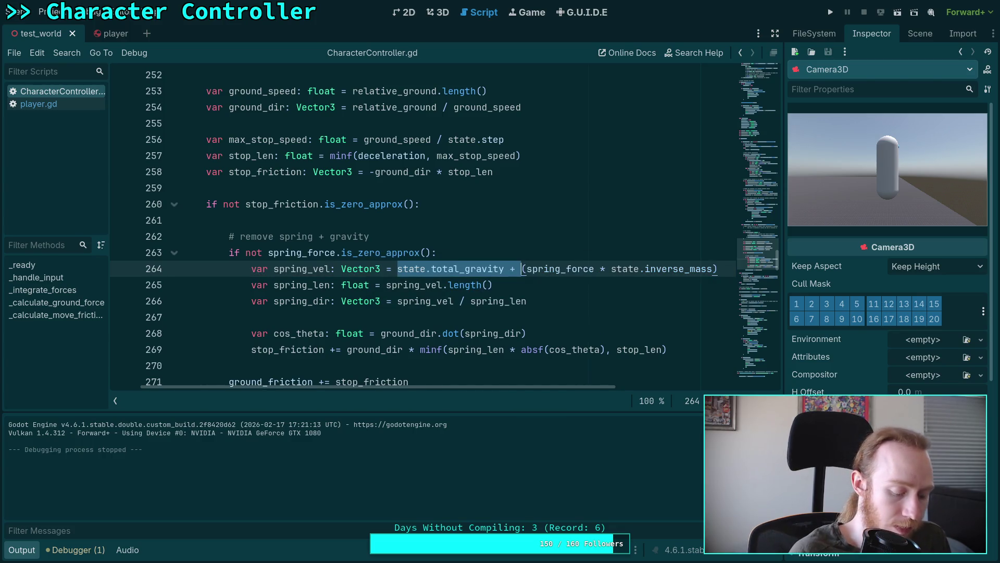
key(super+2)
key(q)
key(Up)
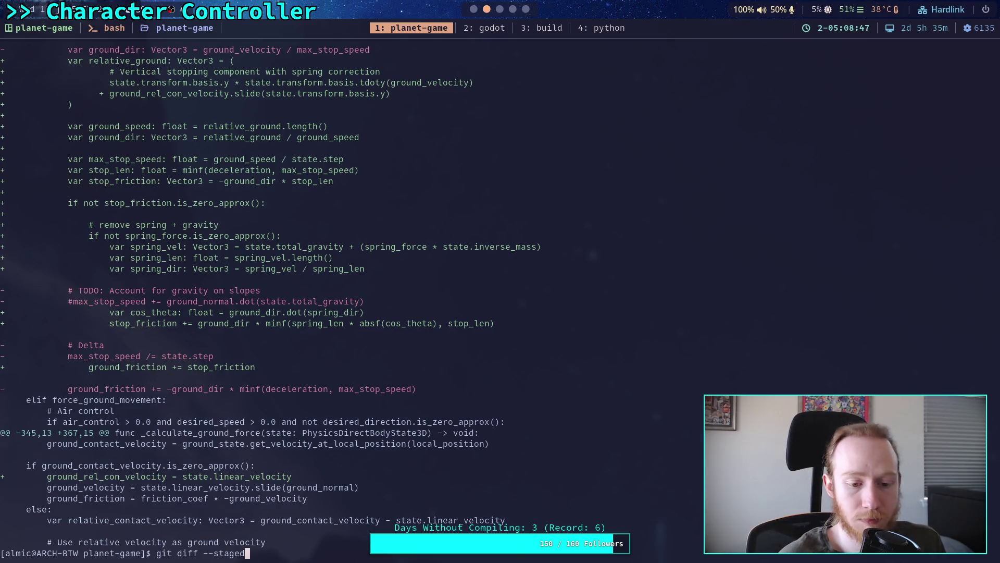
Step: Run git add on CharacterController.gd, page through git diff --staged, then run git commit
key(Up)
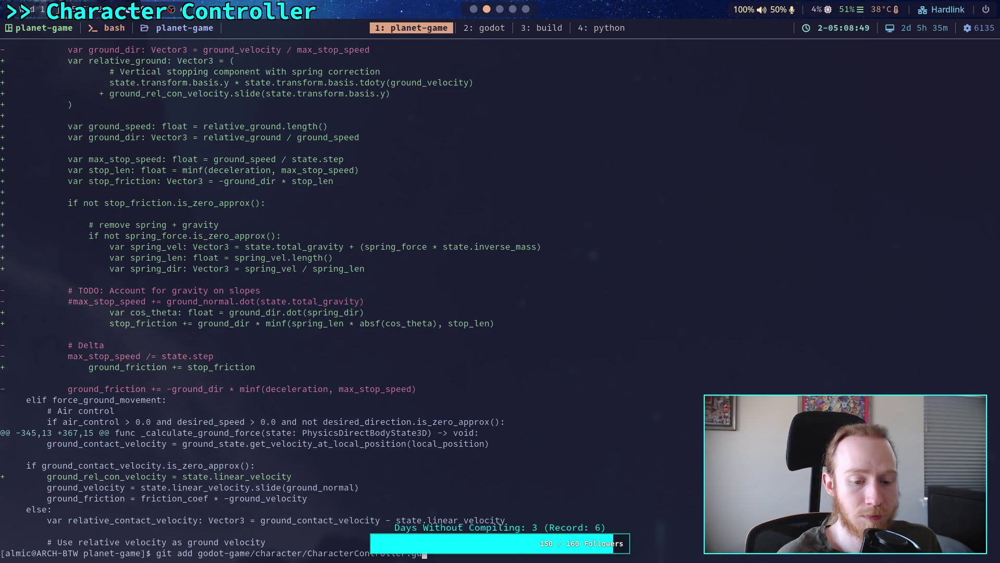
key(Return)
key(Up)
key(Up)
key(Return)
key(space)
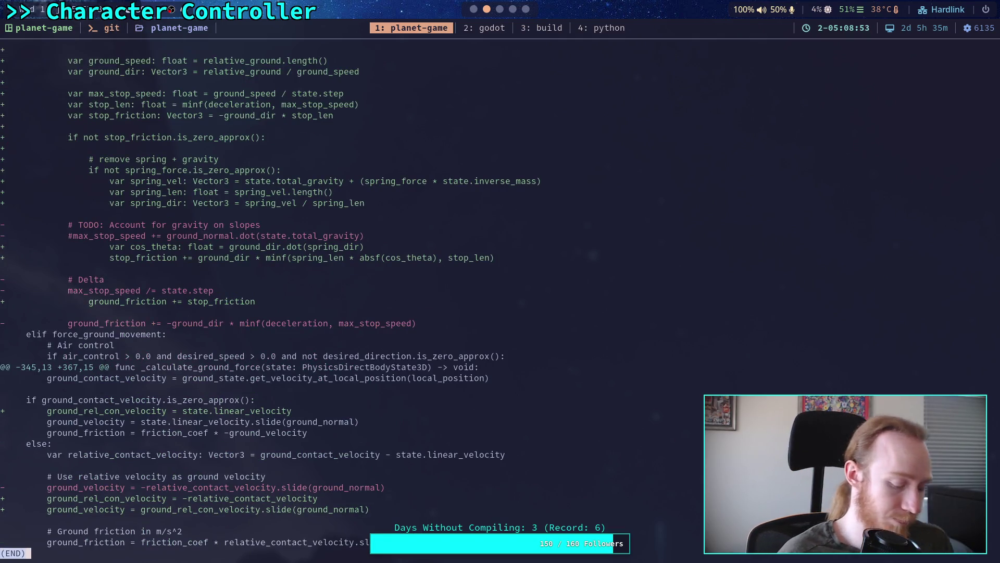
text(qgit commit)
key(Return)
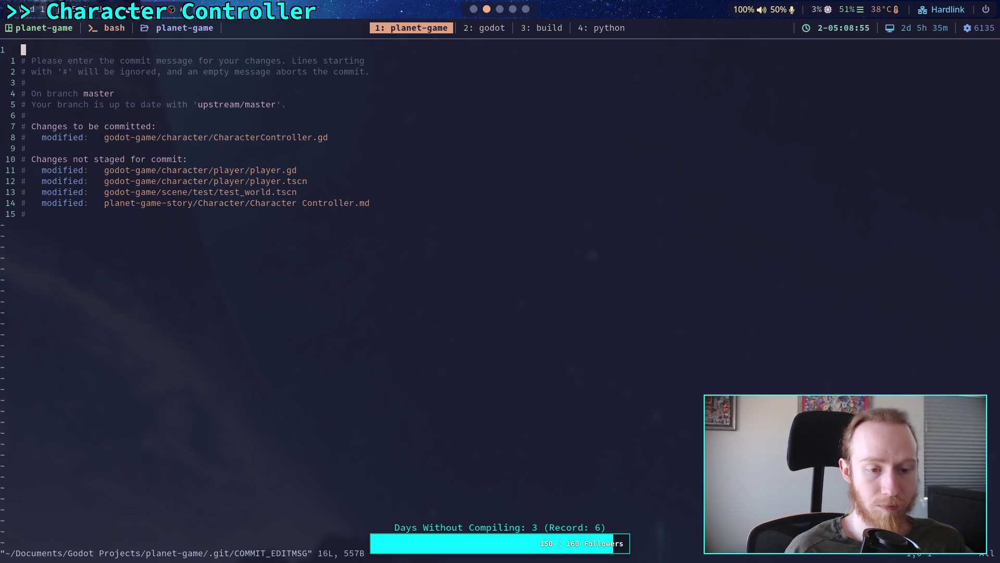
Step: Title the commit message 'Tried to fix weird slope stopping'
key(O)
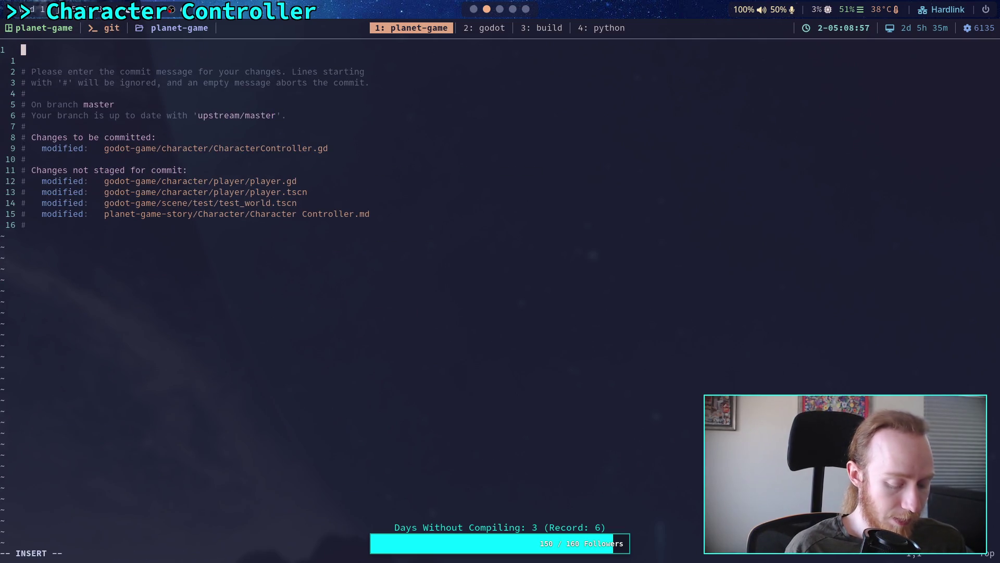
text(Try to)
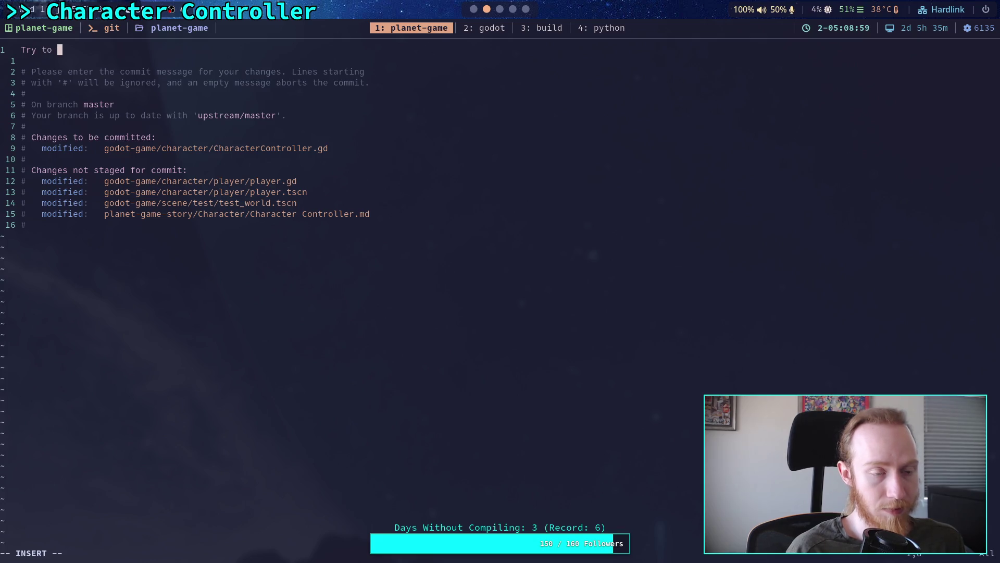
key(BackSpace)
key(BackSpace)
key(BackSpace)
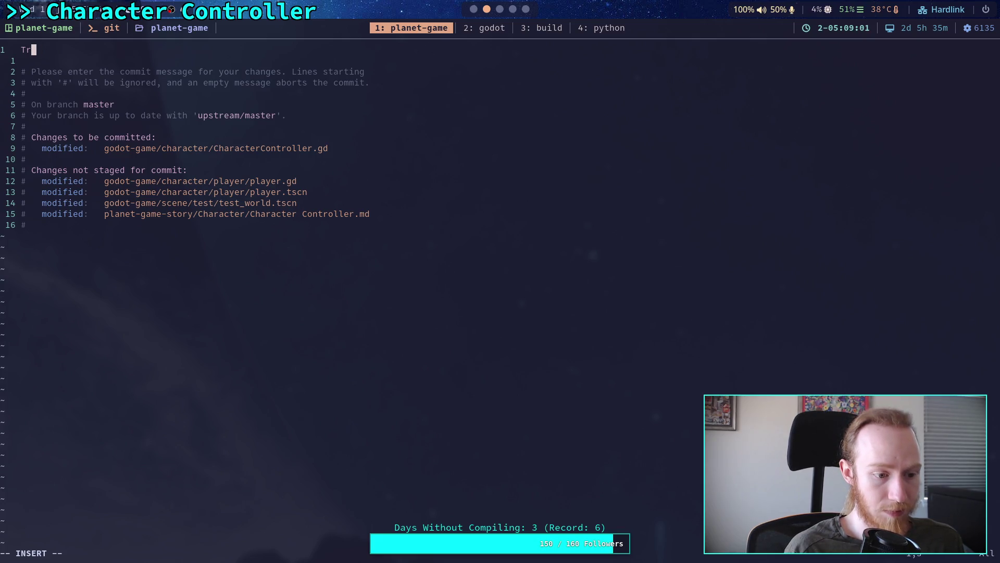
key(BackSpace)
key(BackSpace)
text(Trie)
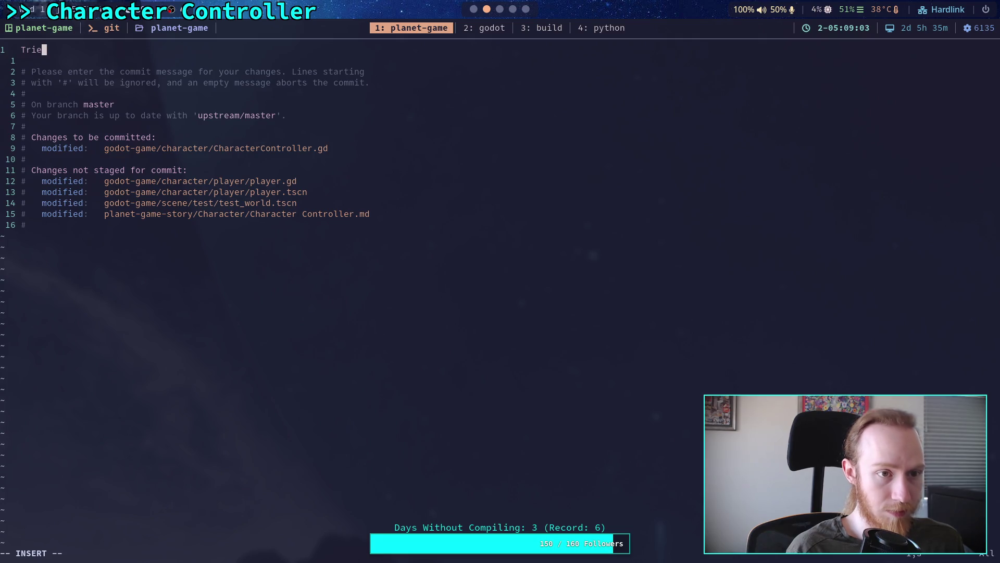
text(d to fix w)
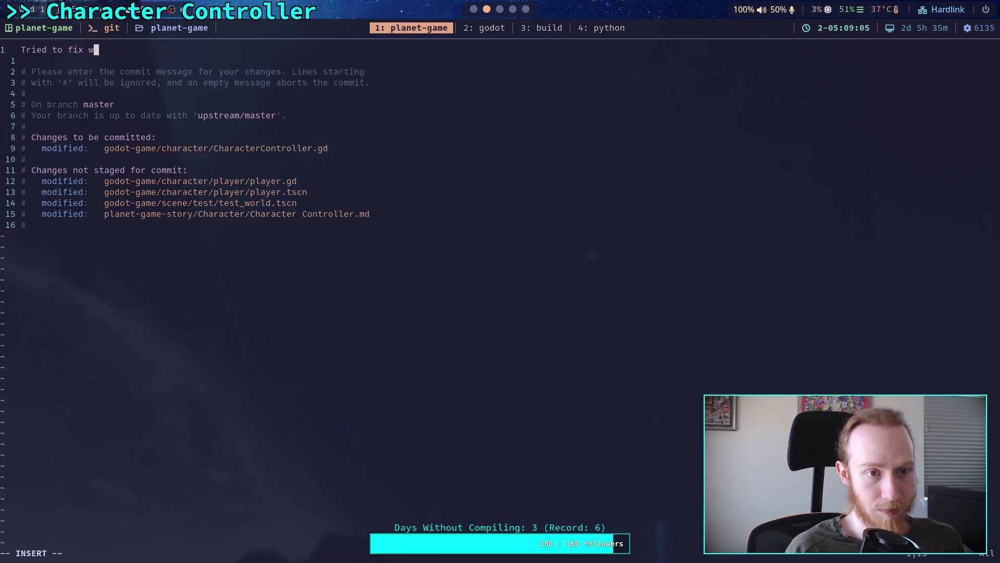
text(eird slope fra)
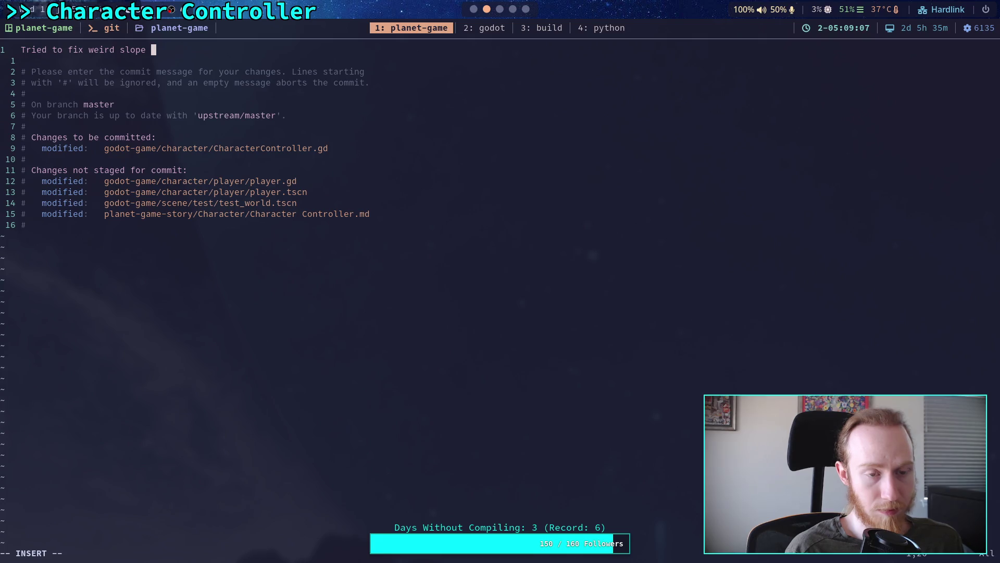
key(BackSpace)
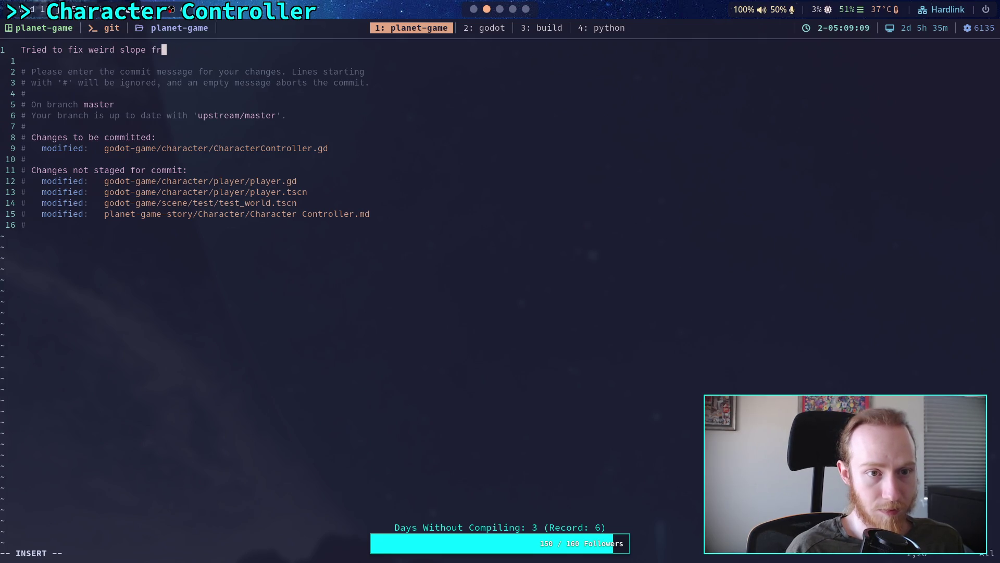
key(BackSpace)
key(BackSpace)
text(stopping)
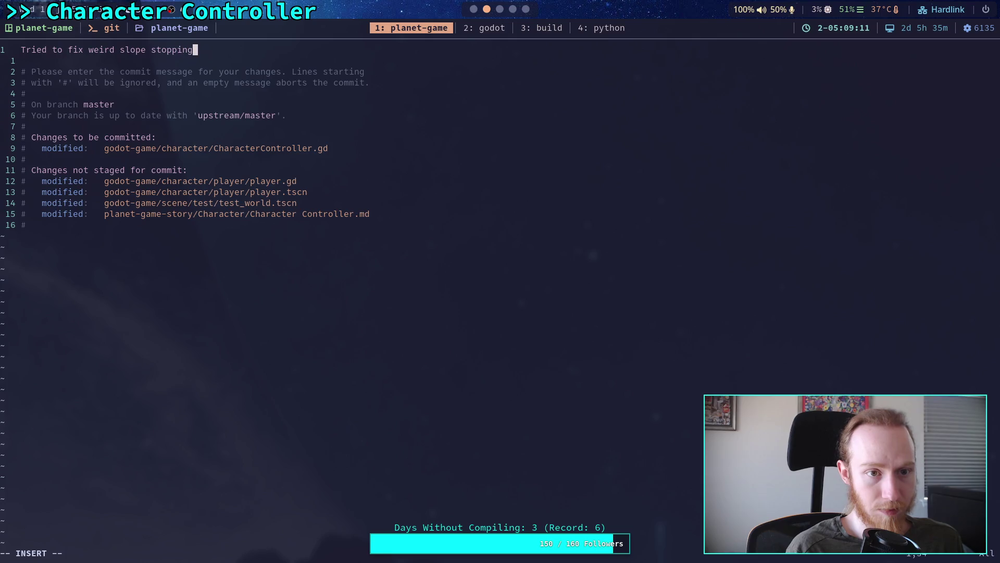
Step: Add the bullet: stops wobble on steeper slopes, but still seems to mess with the spring a bit
key(Return)
key(Return)
text(- )
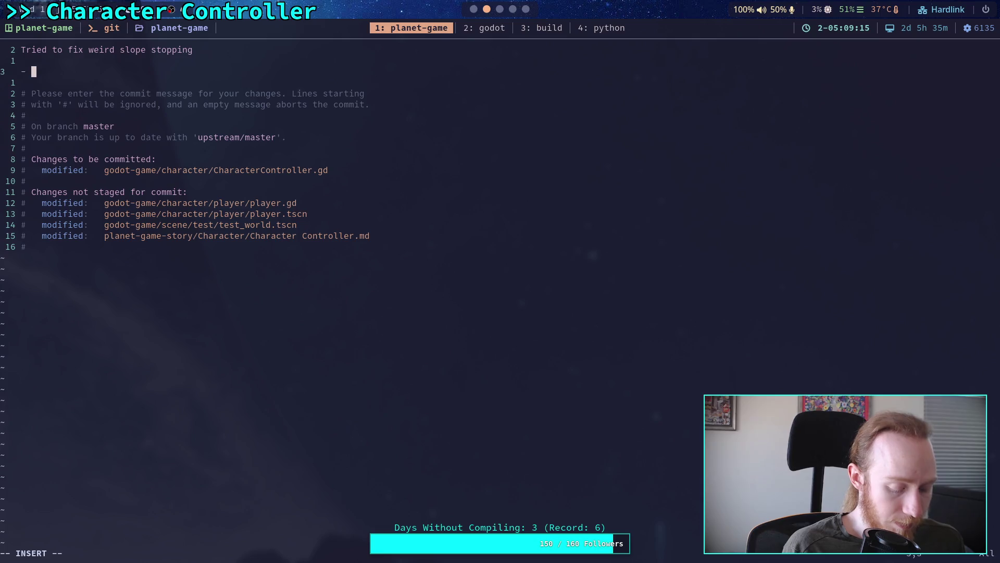
text(This attemp)
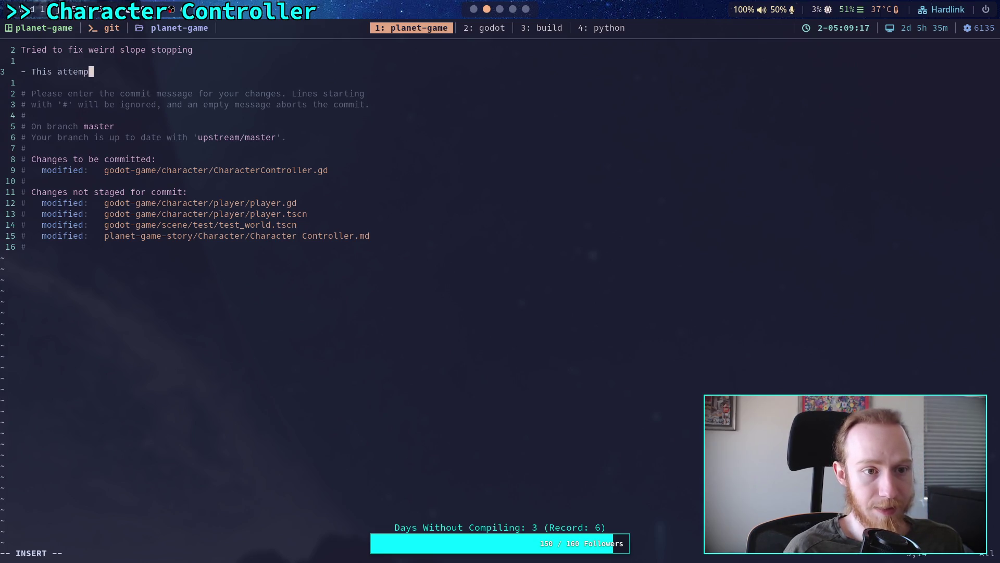
text(t stops th)
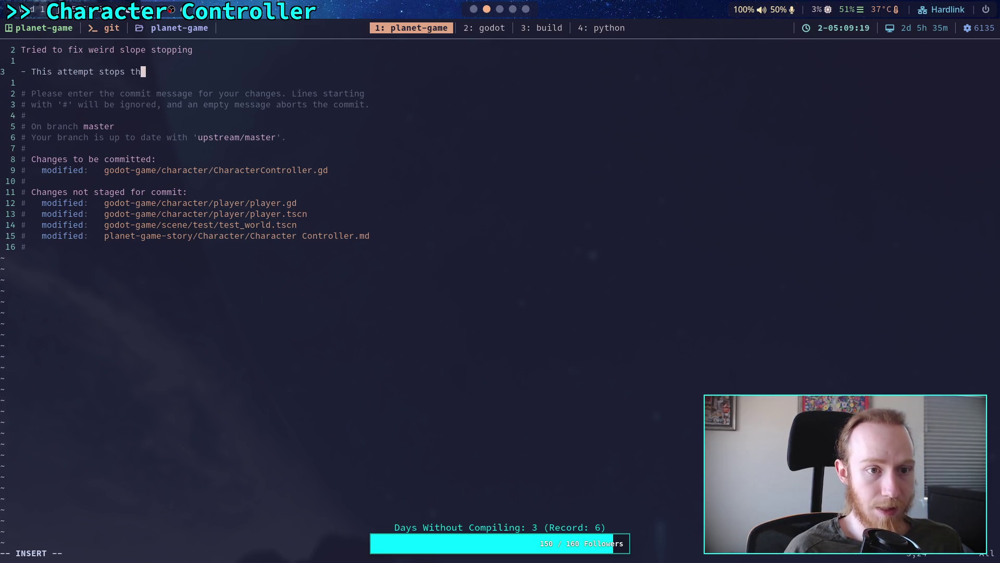
text(e wobble )
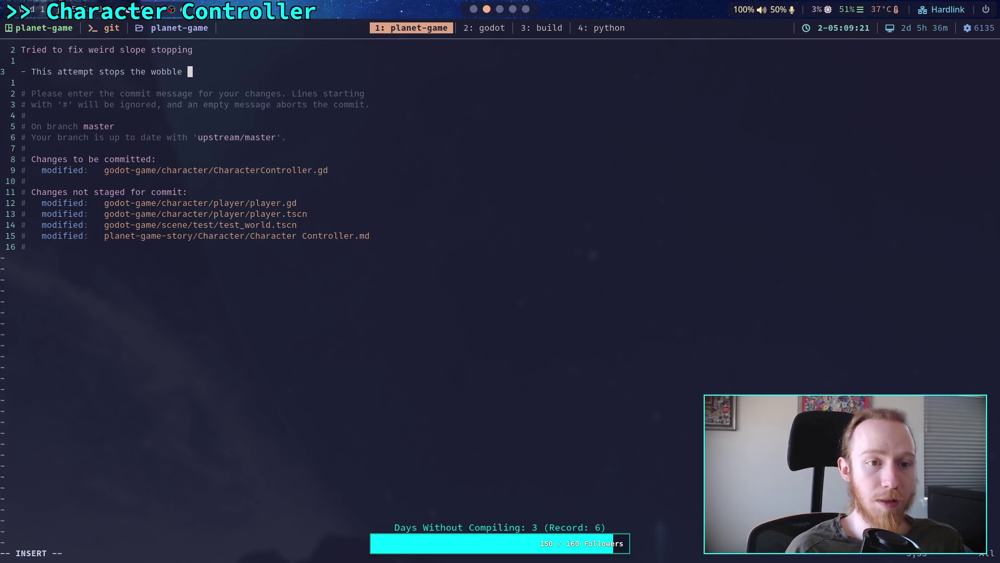
text(mot)
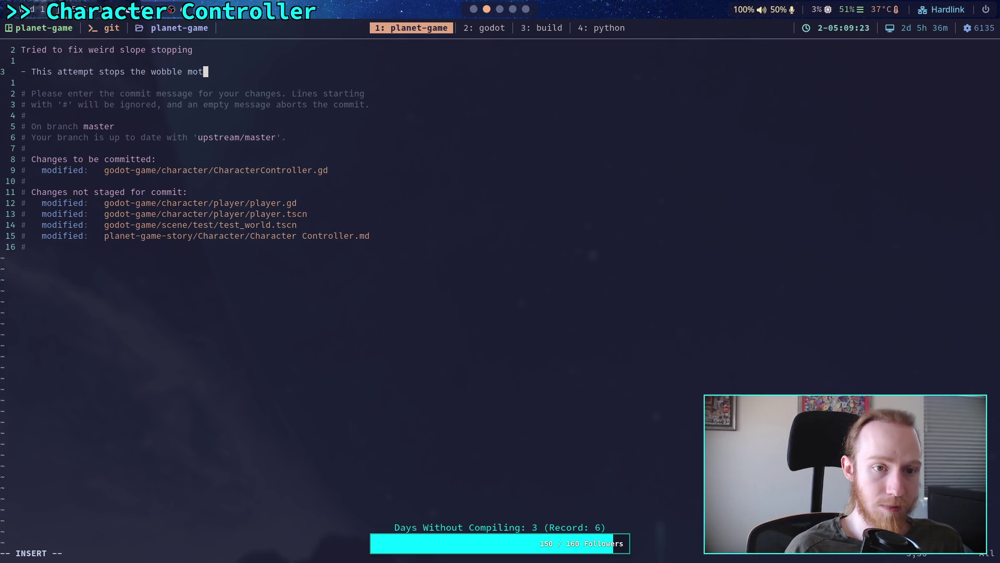
text(ion on stee)
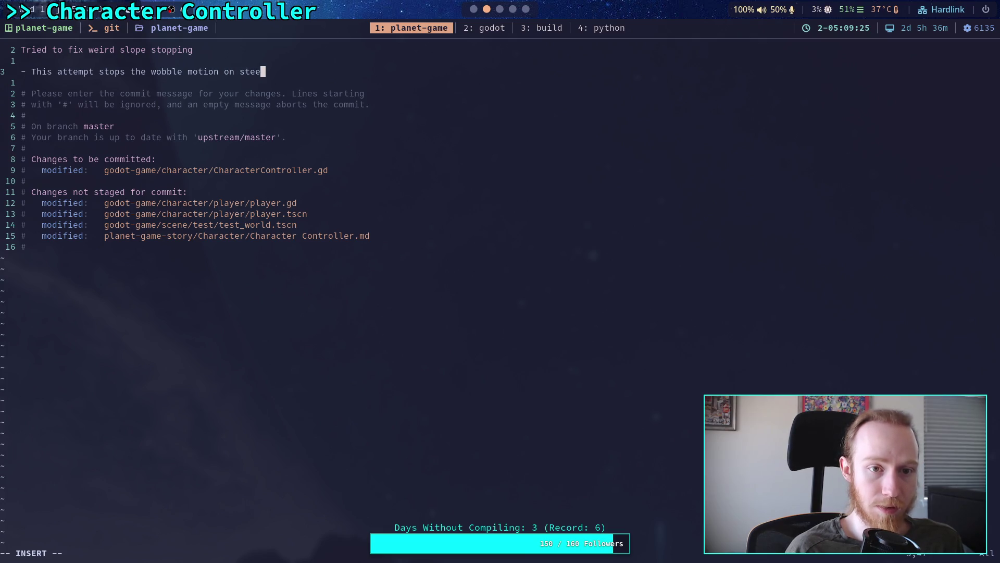
text(per slopes)
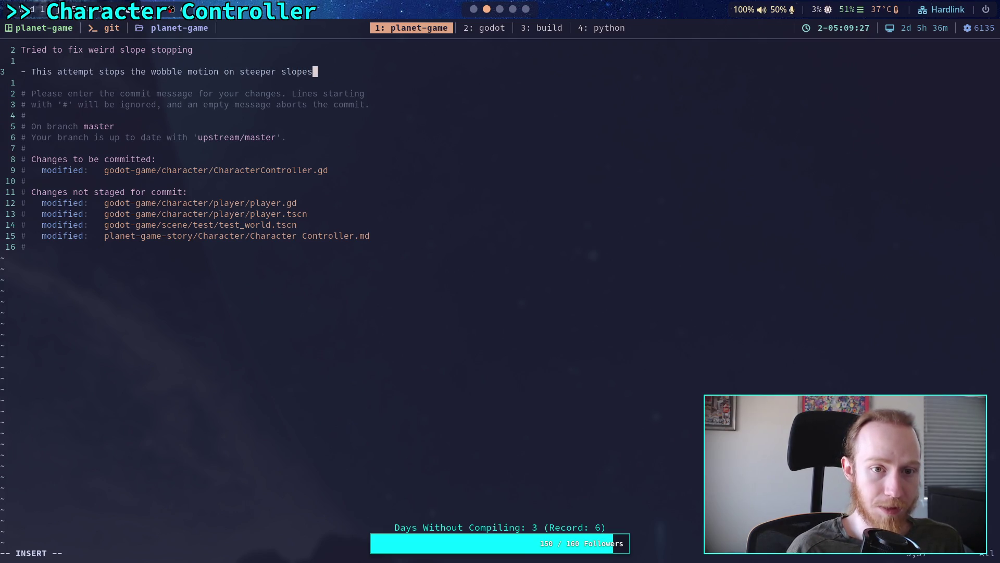
text(, bu)
key(BackSpace)
key(BackSpace)
key(BackSpace)
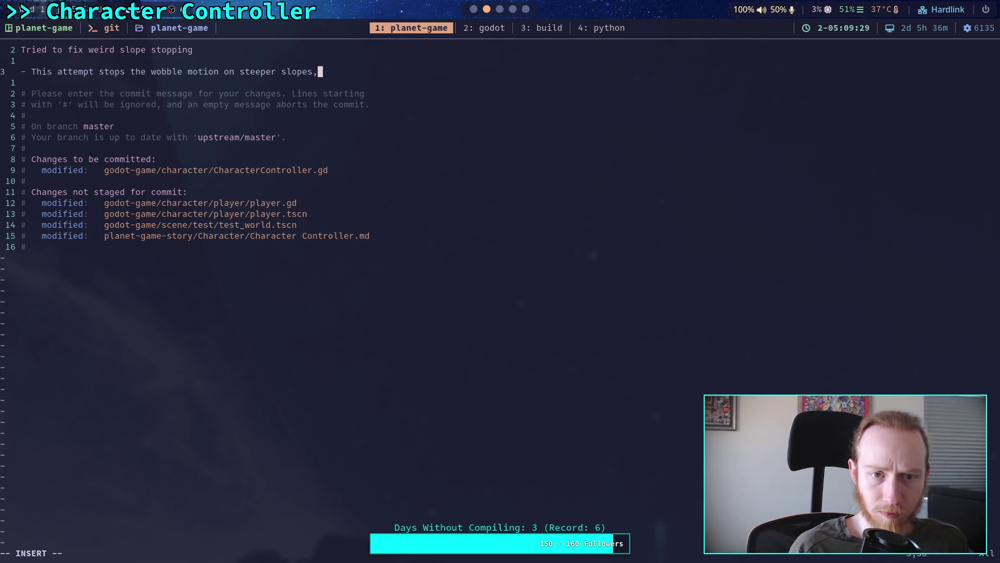
key(Return)
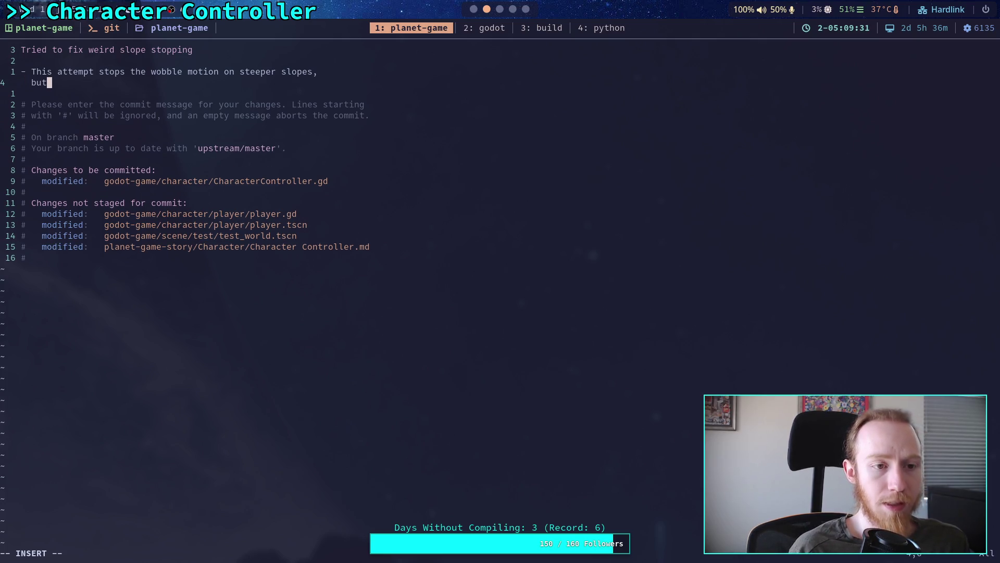
text( it )
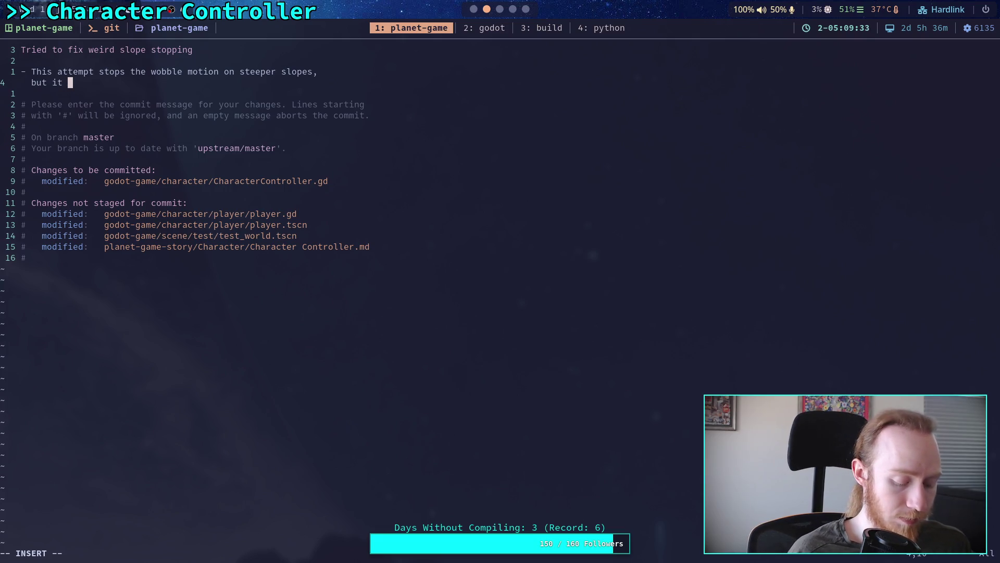
text(still )
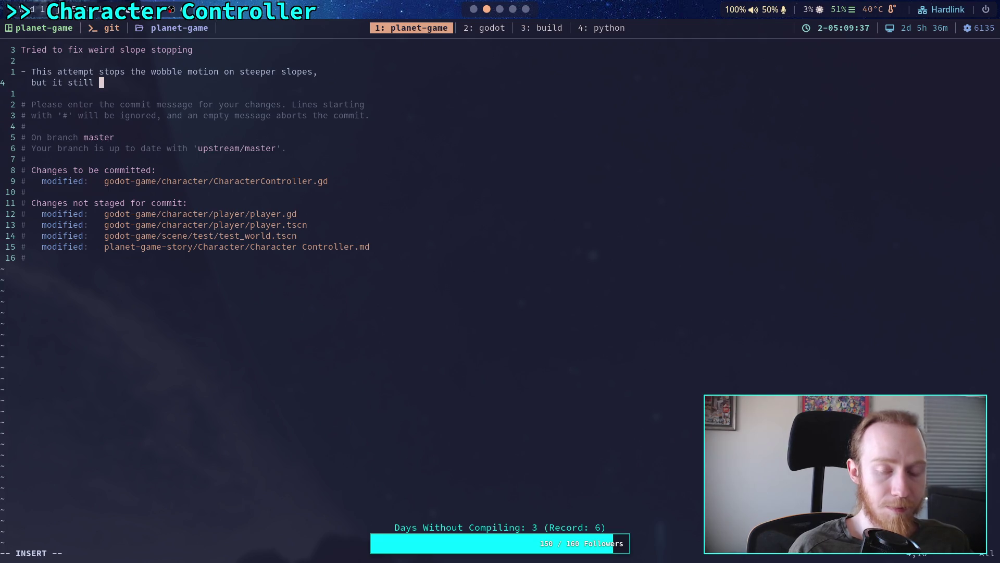
text(seems to)
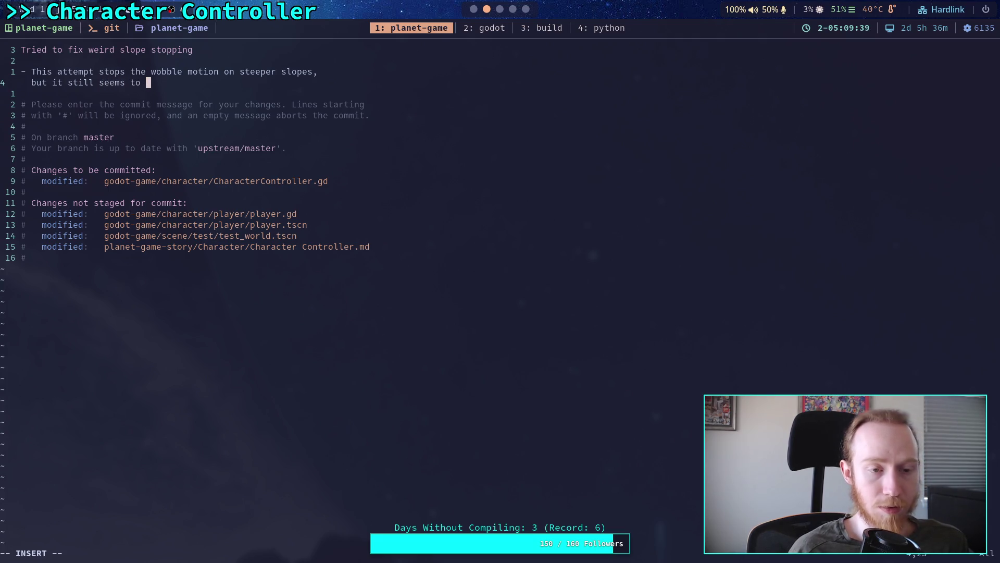
key(BackSpace)
key(BackSpace)
key(BackSpace)
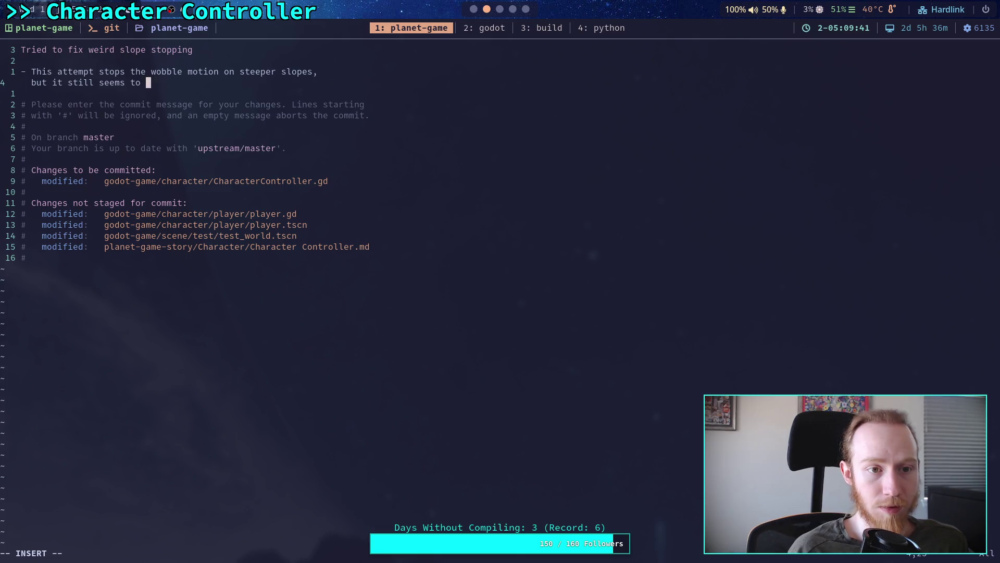
text(mess with the )
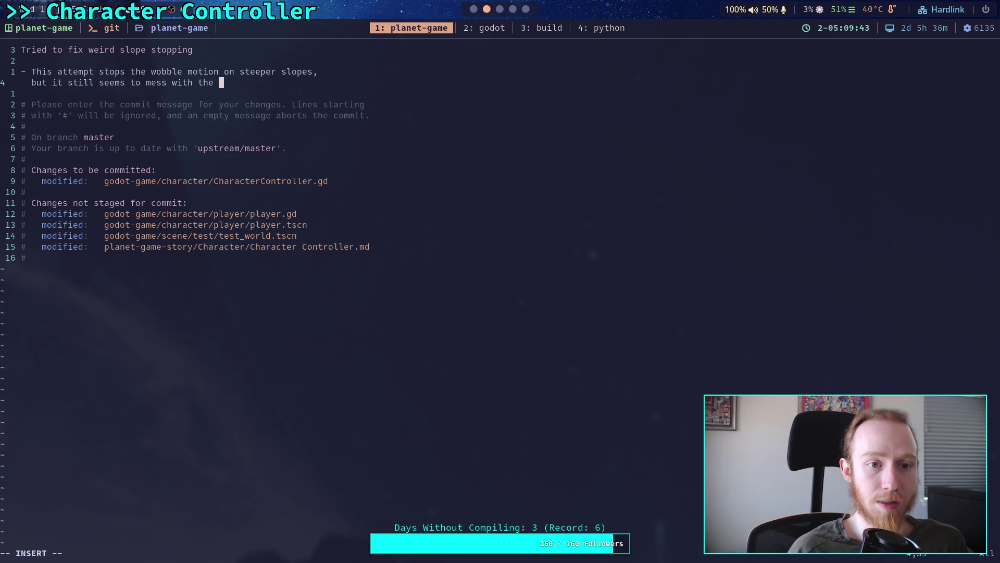
text(spring)
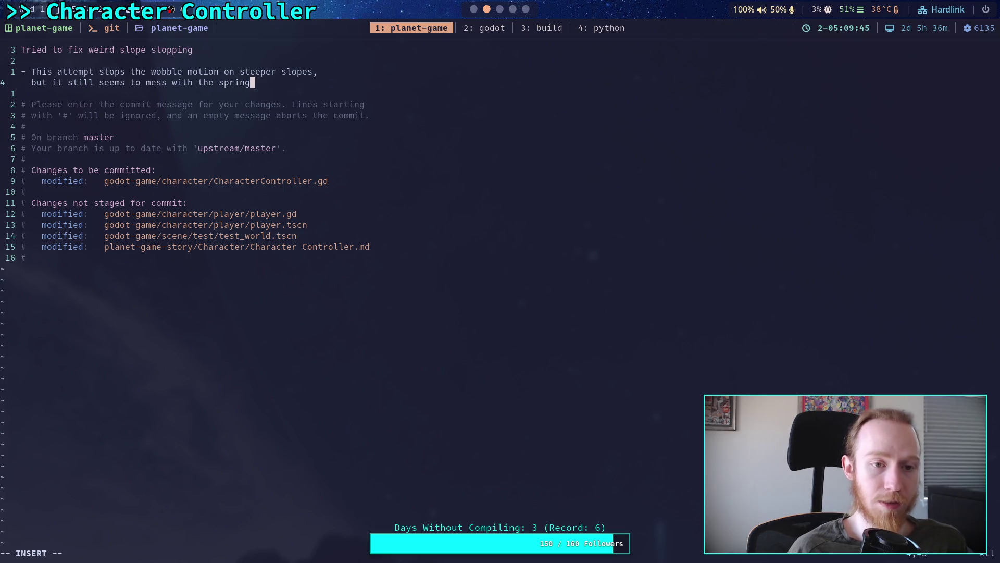
text( a bit)
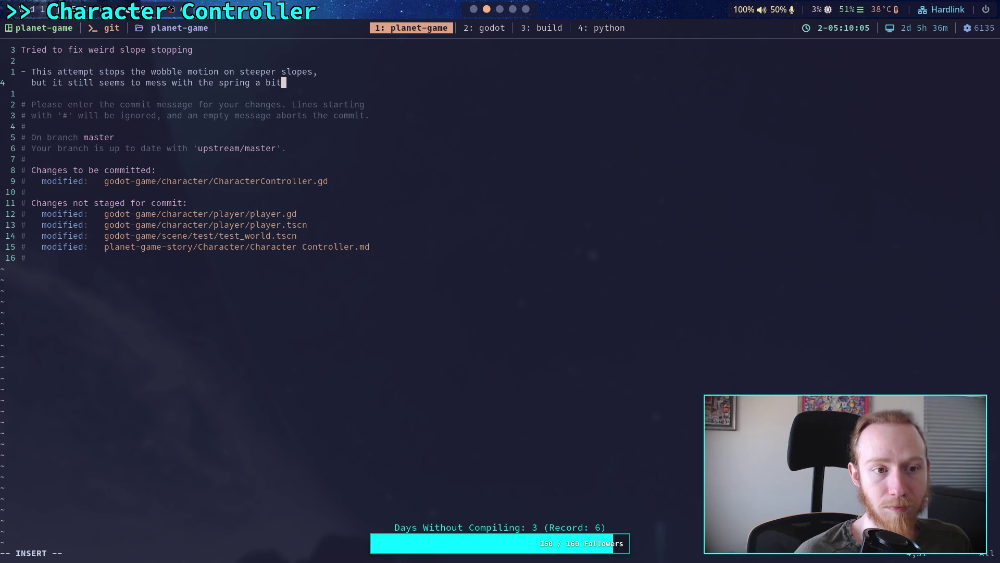
Step: Add a note: falling down a slope and pressing back decelerates less than pressing nothing
key(Return)
text(- Al)
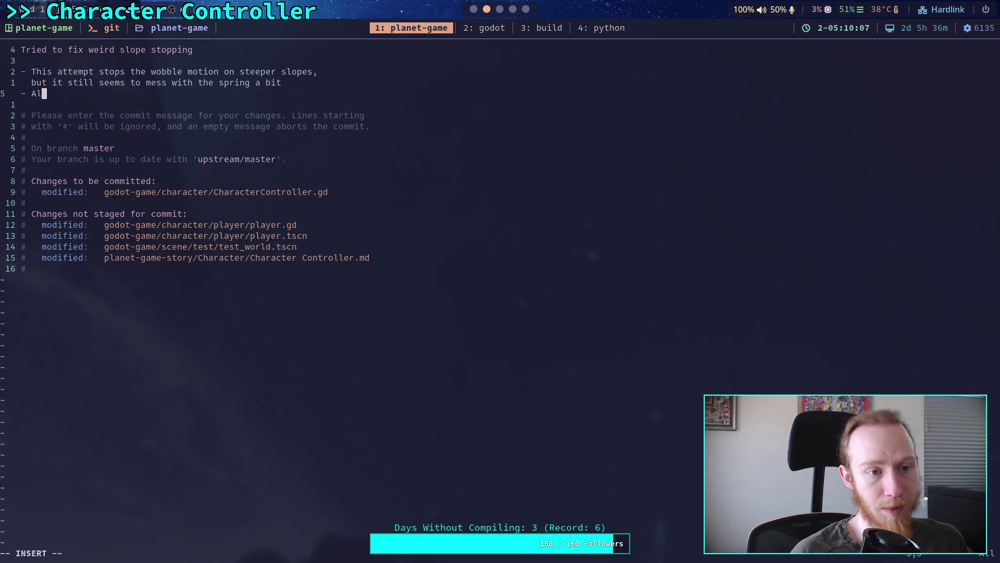
text(so I think )
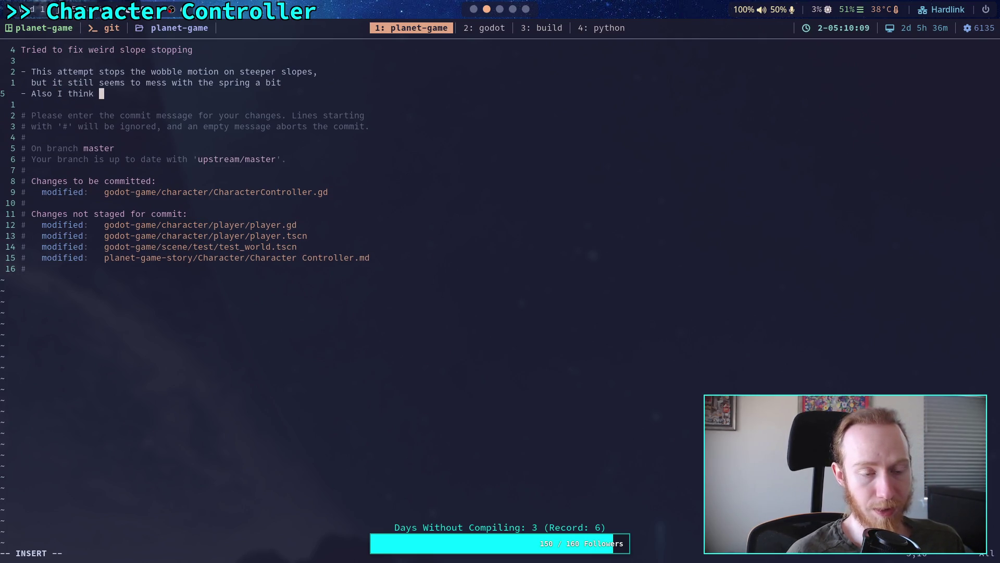
text(cur)
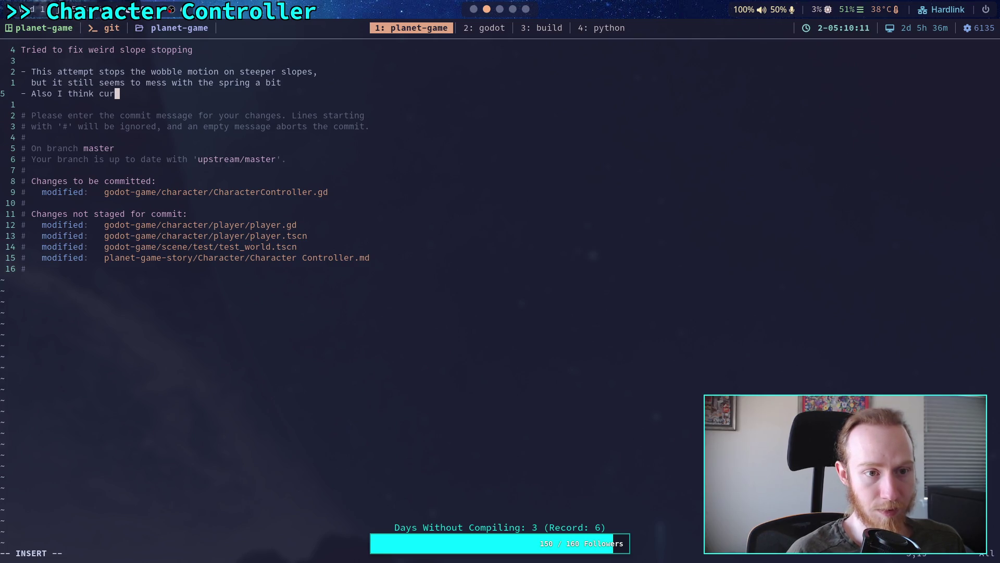
text(rently, if)
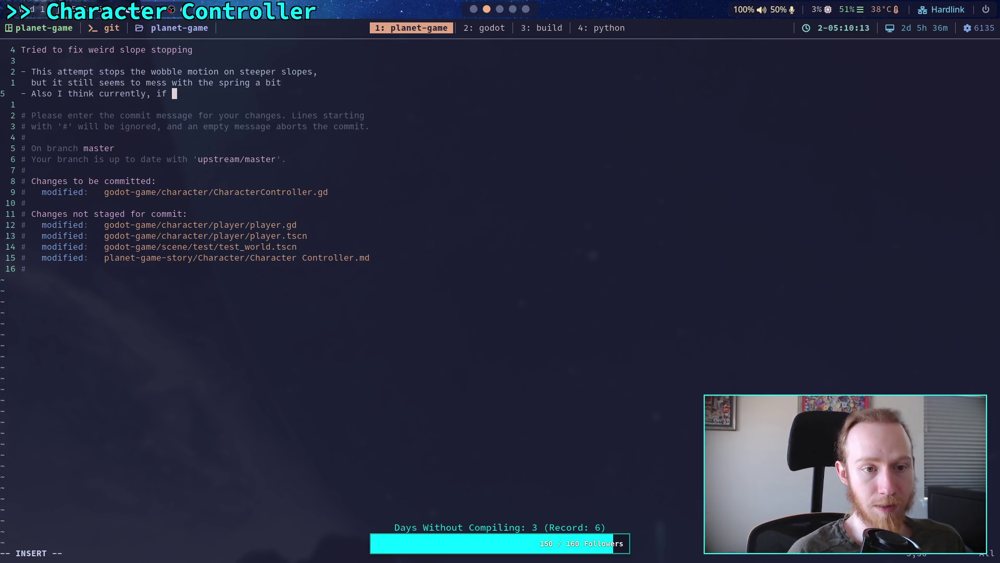
text( falling )
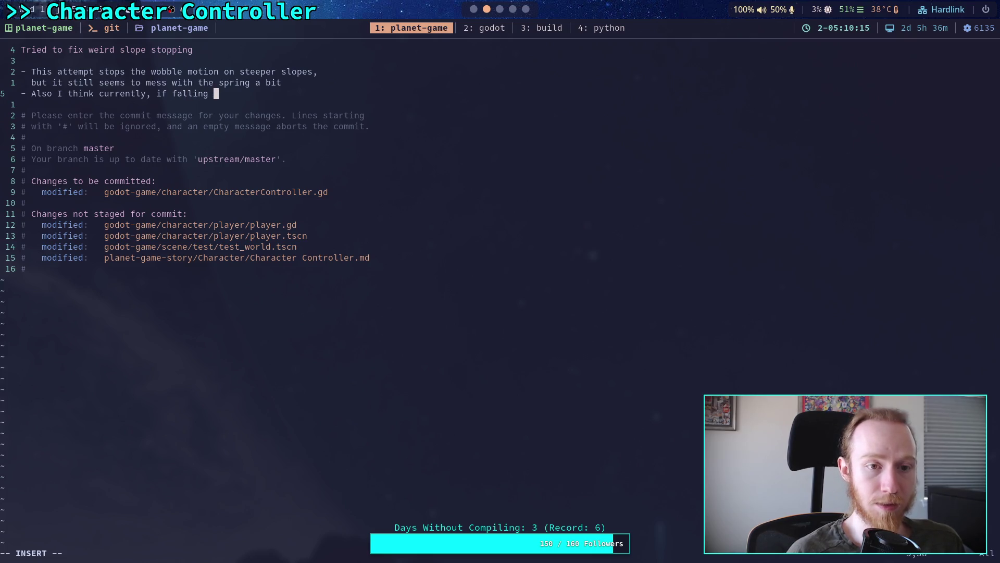
text(down)
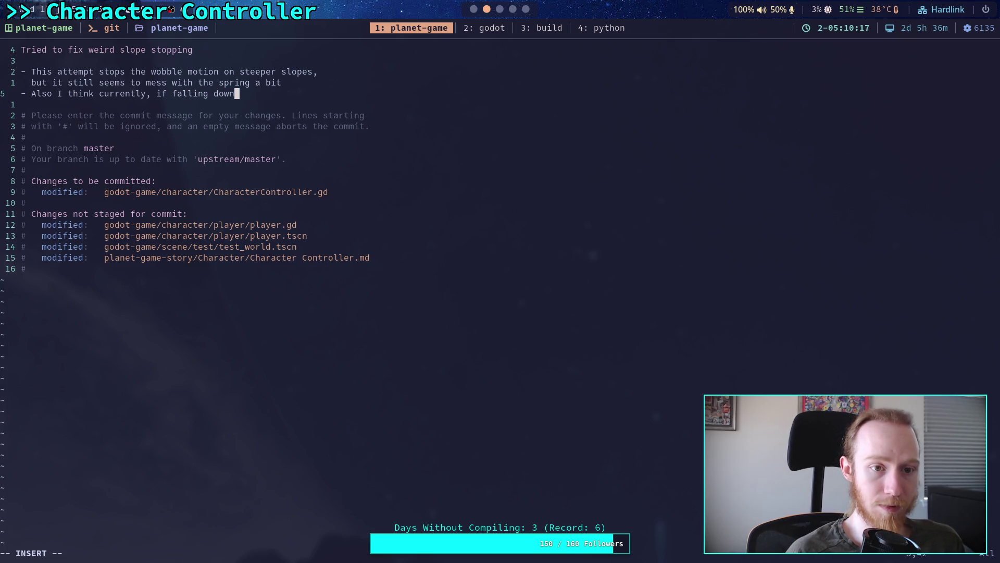
text( a slop)
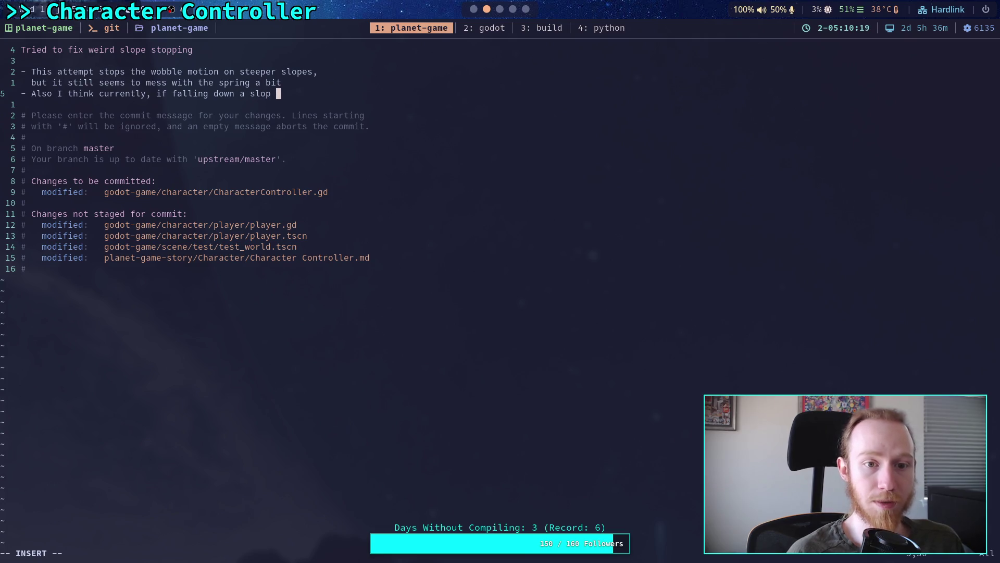
key(BackSpace)
text(e and pressing)
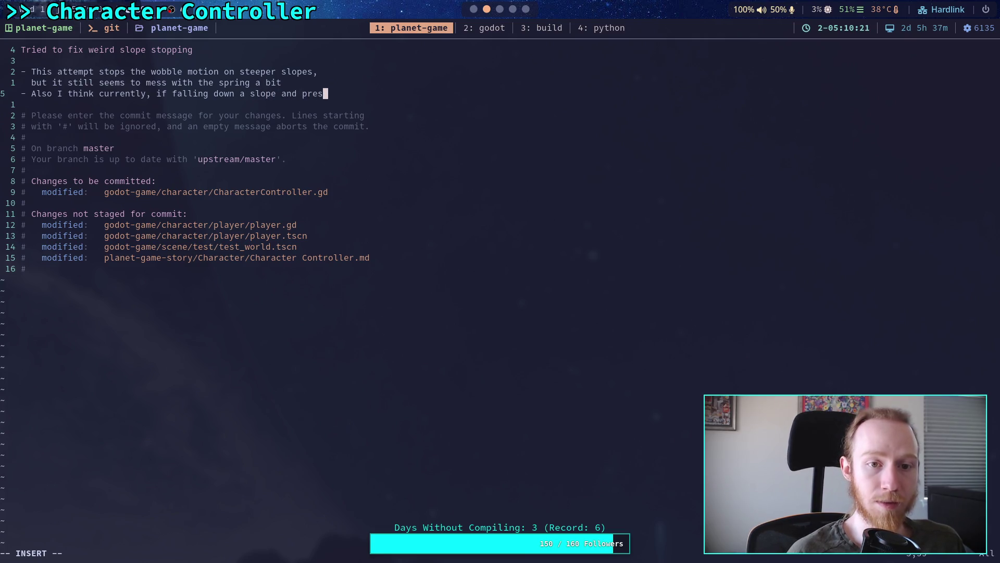
key(BackSpace)
key(BackSpace)
key(BackSpace)
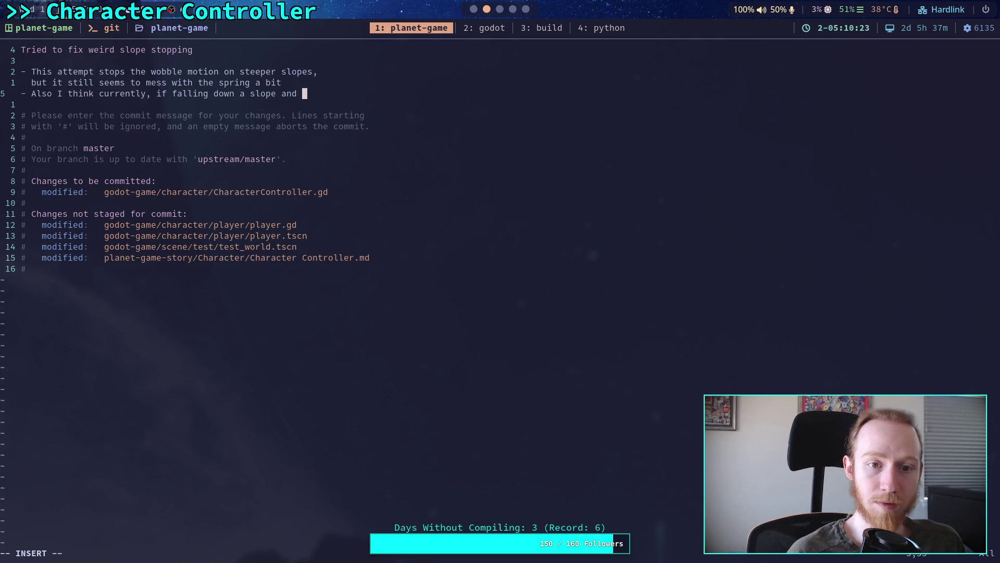
key(Return)
text(pressin)
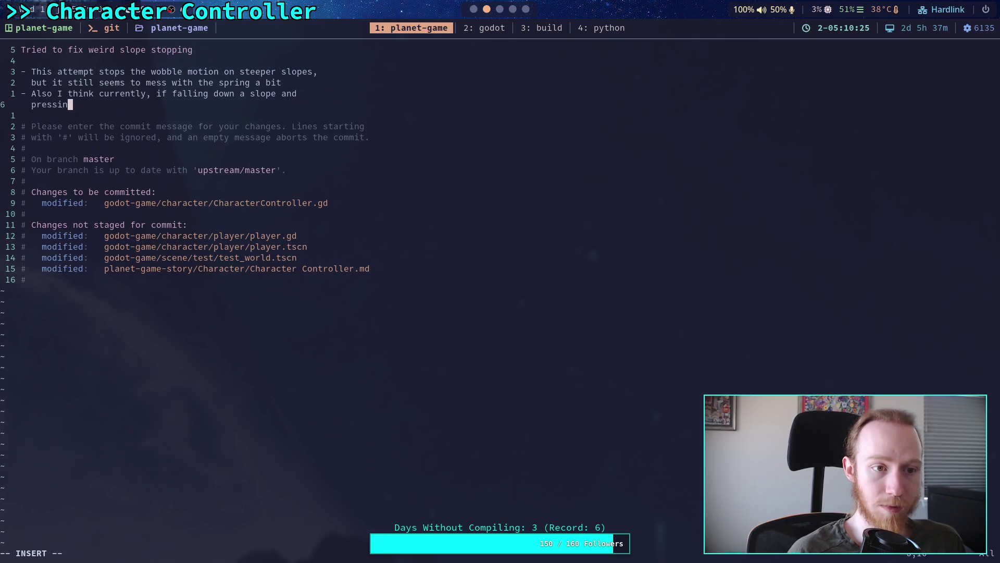
text(g back, )
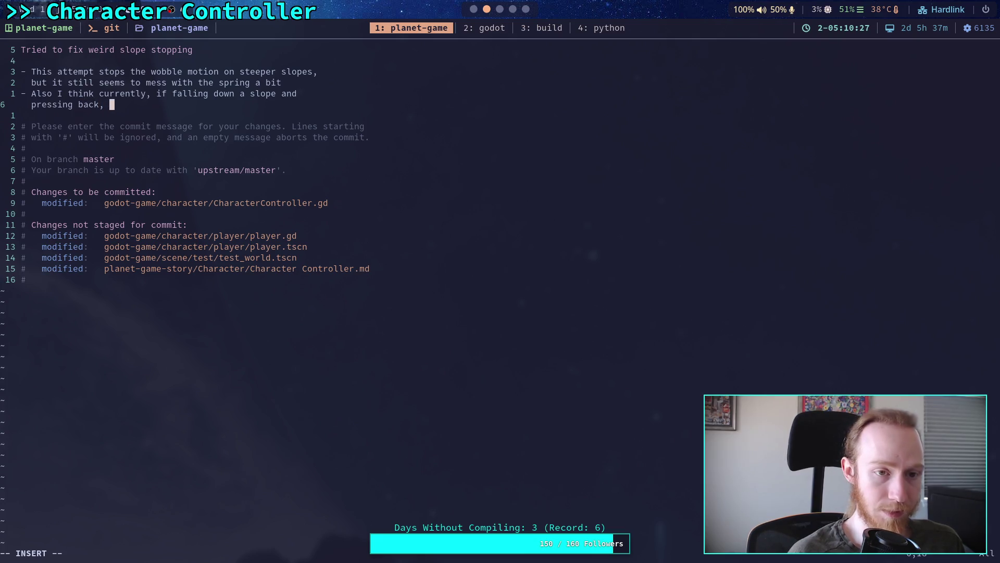
text(decele)
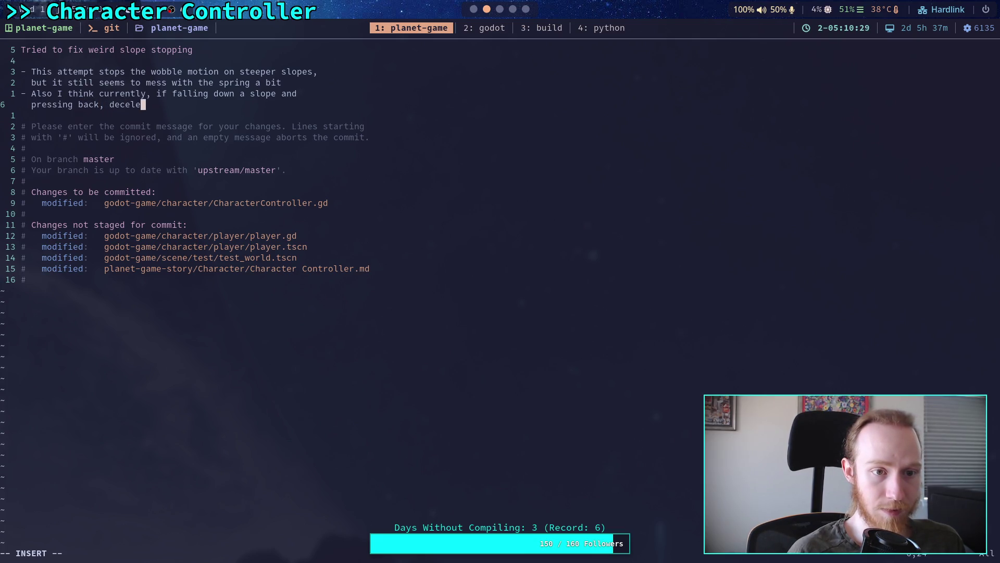
text(ration )
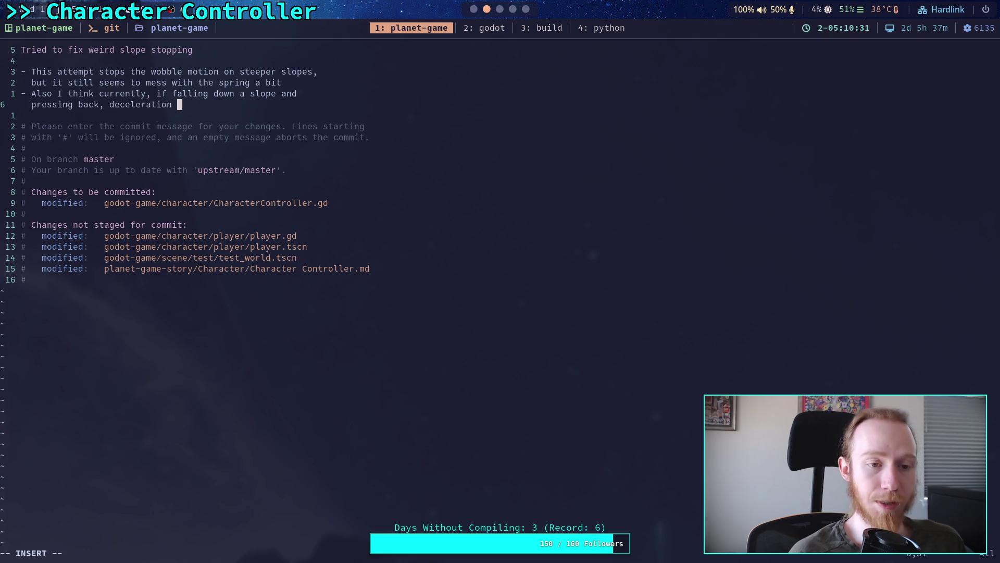
text(is l)
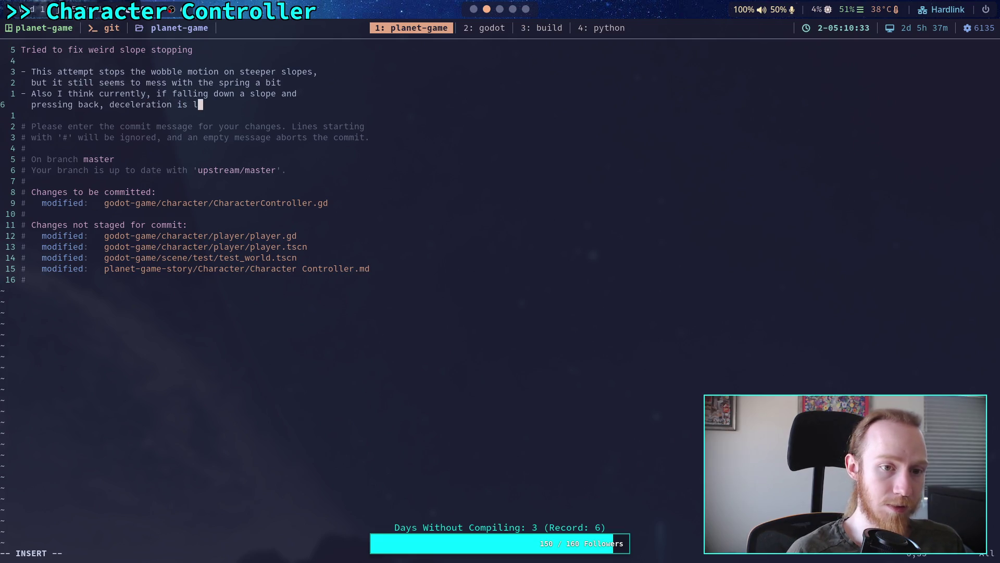
text(ower maybe?)
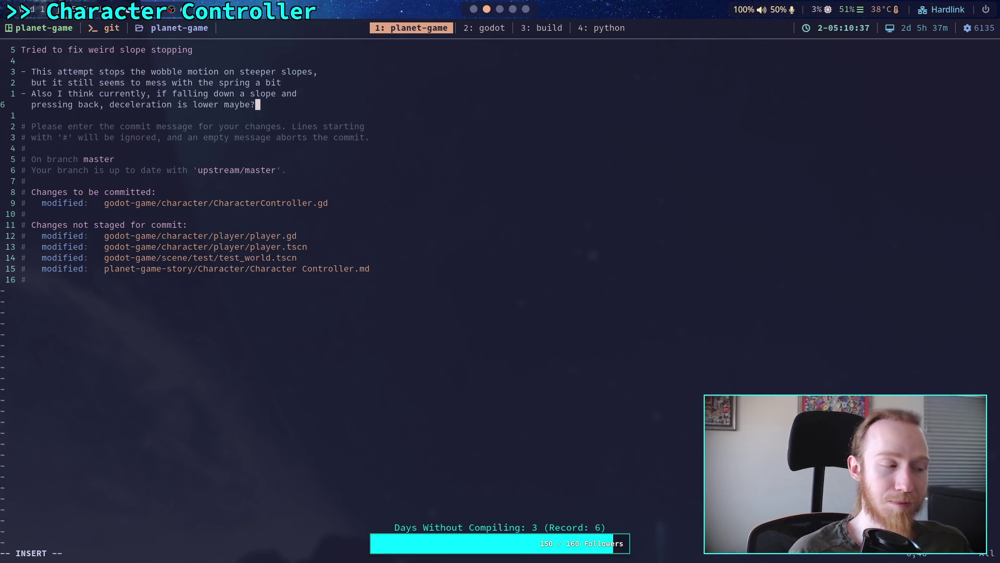
key(BackSpace)
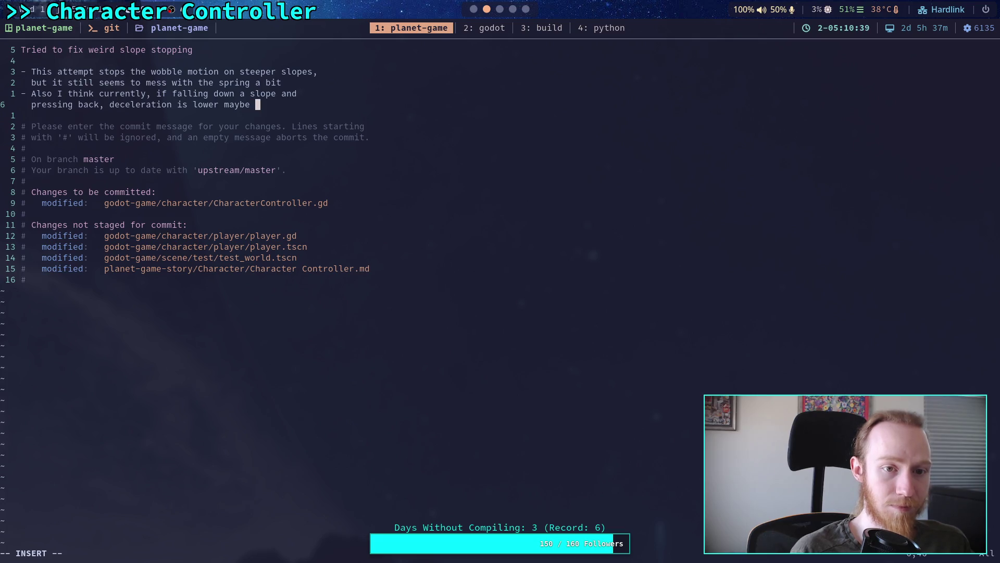
text(than just)
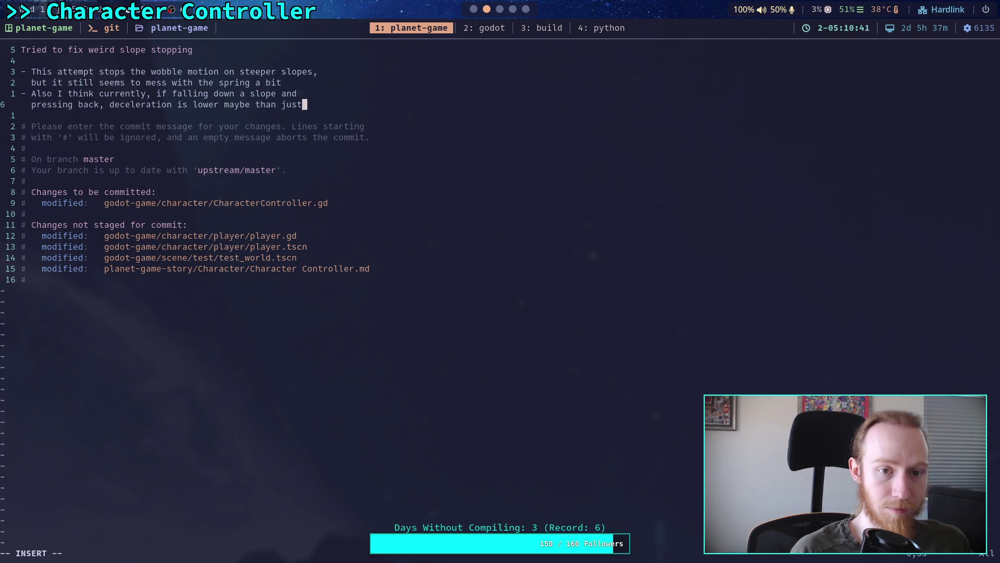
key(Return)
text(p)
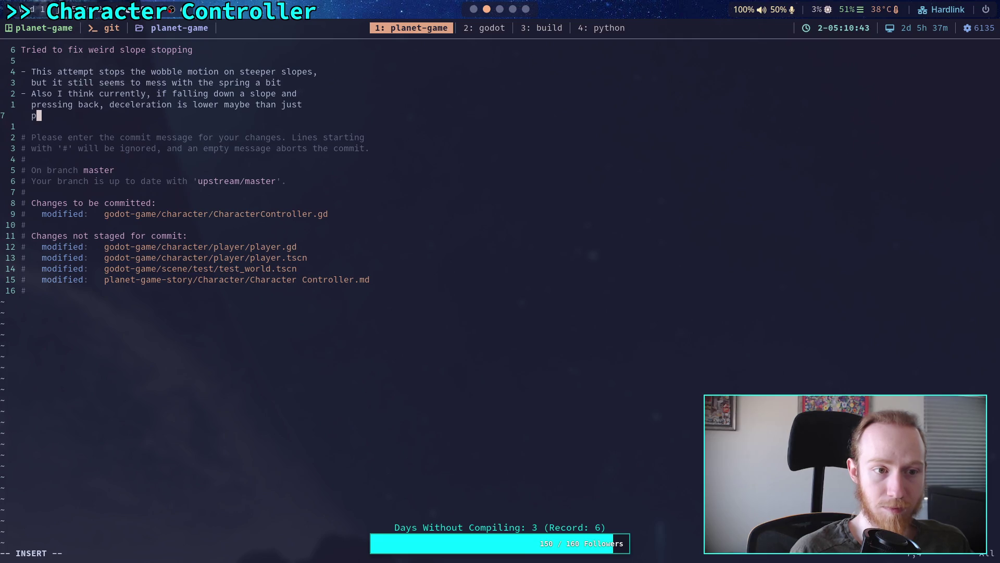
text(ressing nothin)
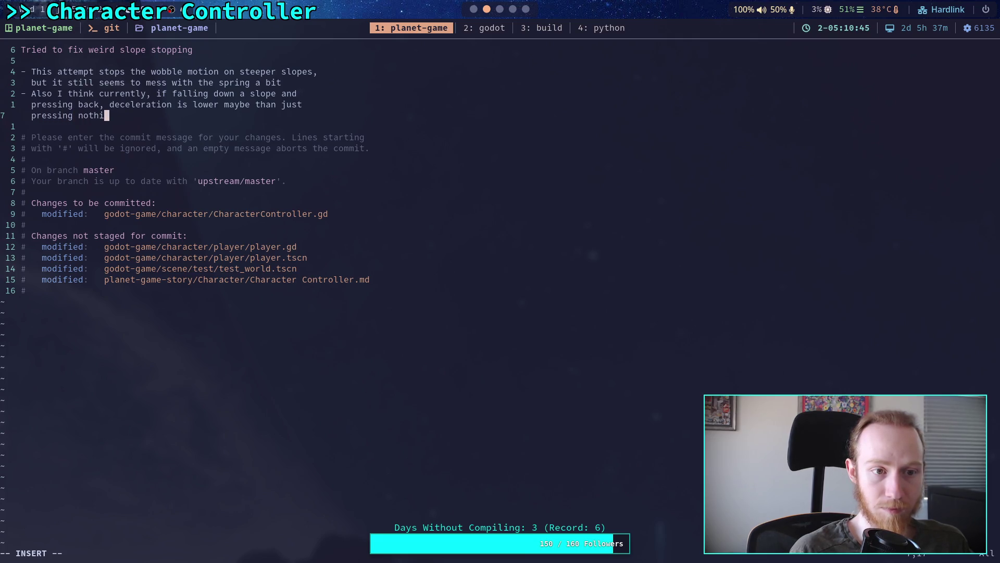
key(BackSpace)
key(BackSpace)
key(BackSpace)
text(no)
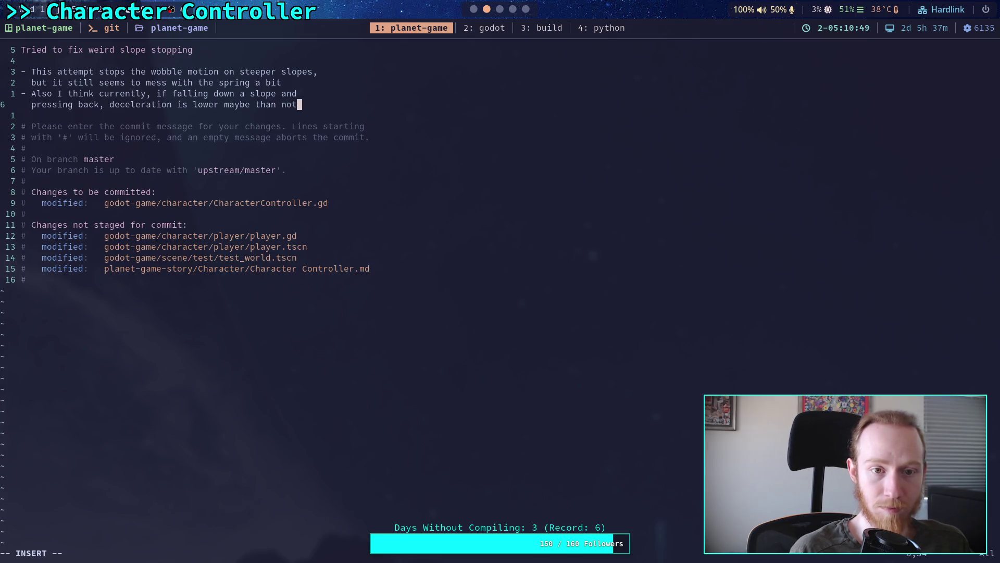
key(Return)
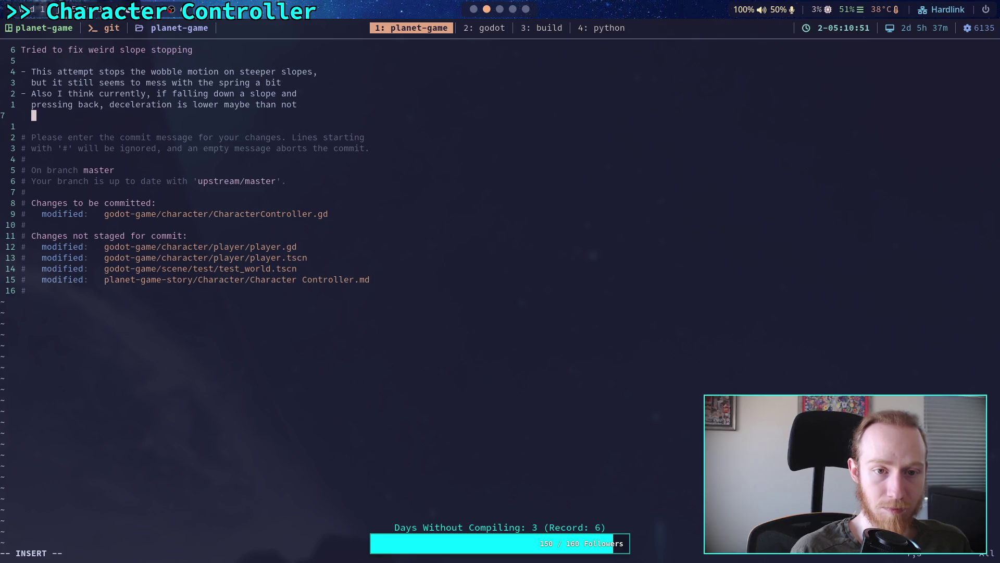
text(pressing anything)
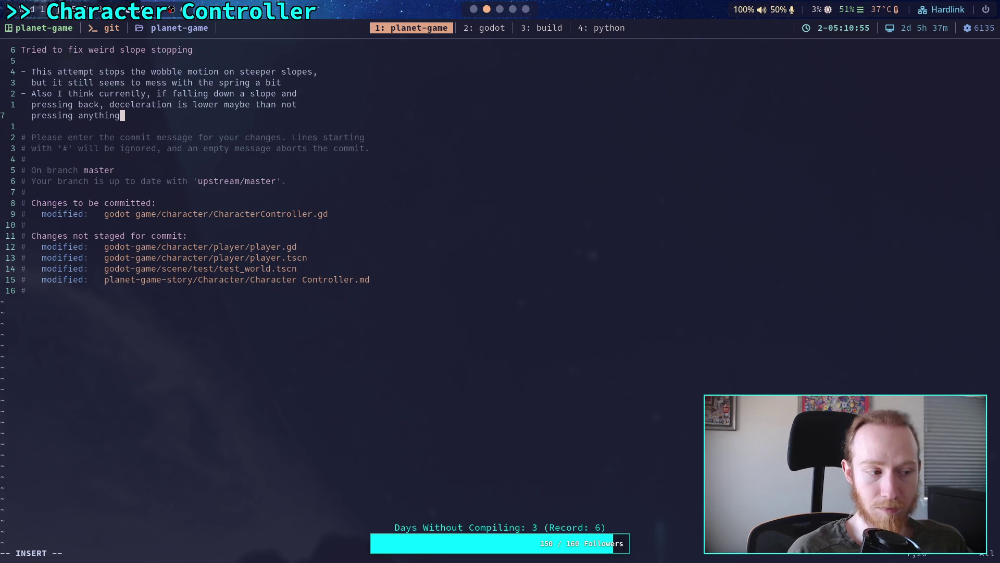
Step: Save the commit message with :wq to finish the commit
key(Escape)
text(:wq)
key(Return)
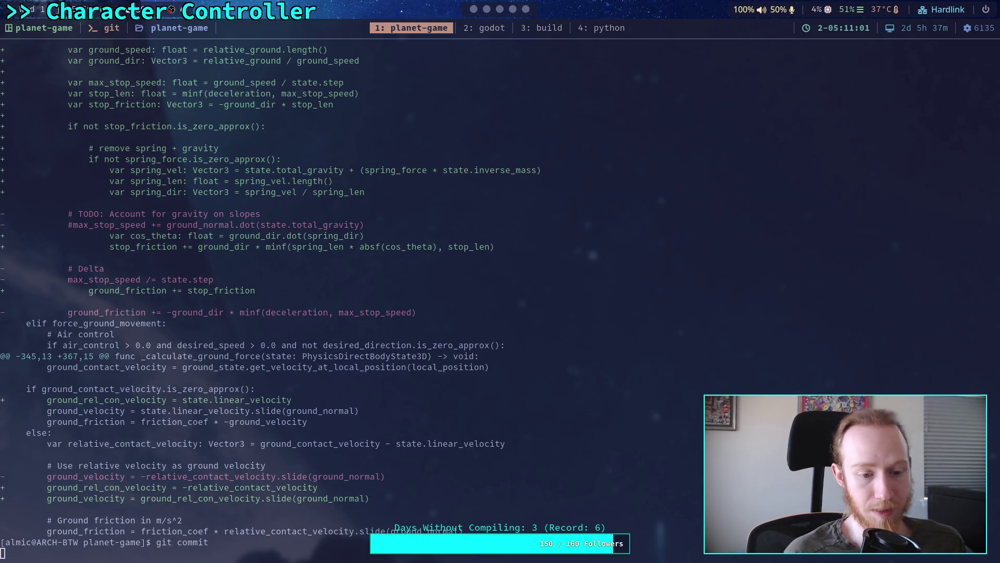
Step: Push the commit with git push and return to Godot's CharacterController.gd script
text(git push)
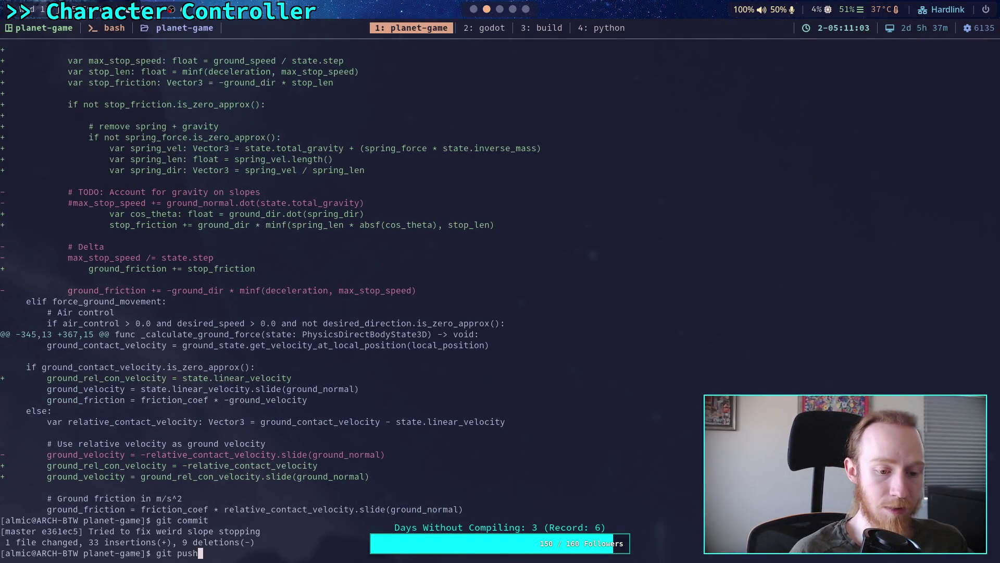
key(Return)
key(super+3)
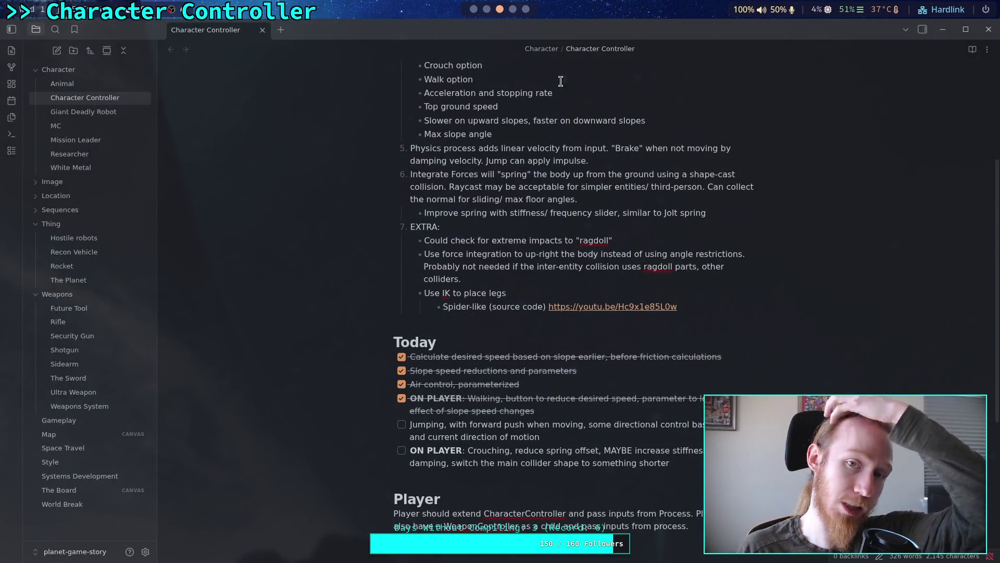
key(super+1)
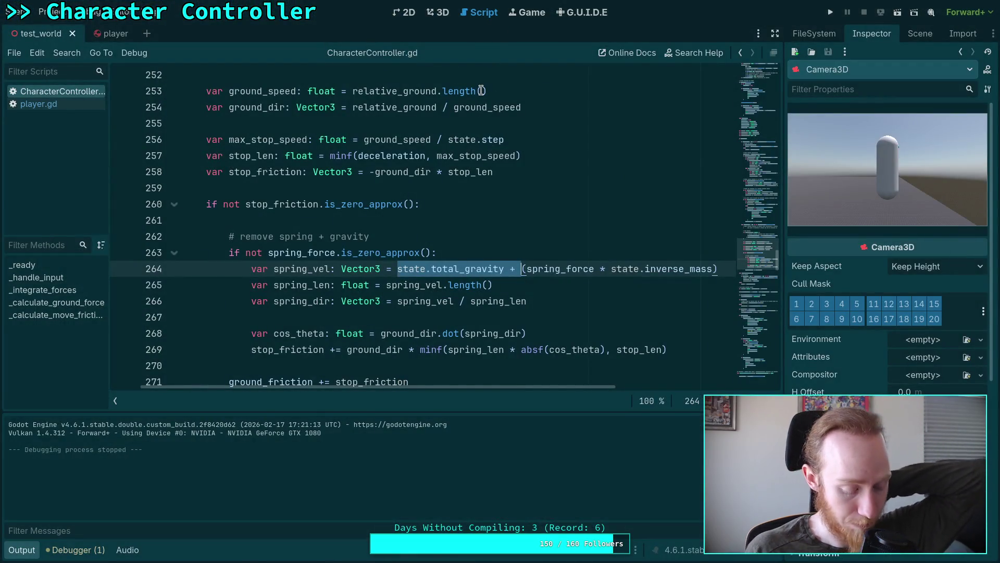
Step: Bring up the terminal showing the slope-stopping commit pushed to master
key(super+1)
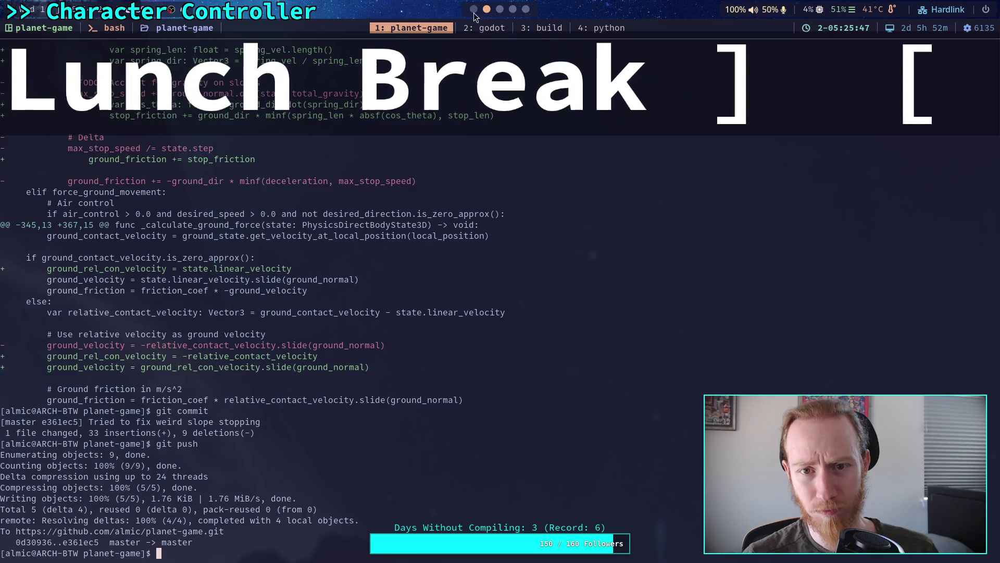
Step: Show test_world in the Godot 3D view and reposition the camera near the blue ramps
click(484, 27)
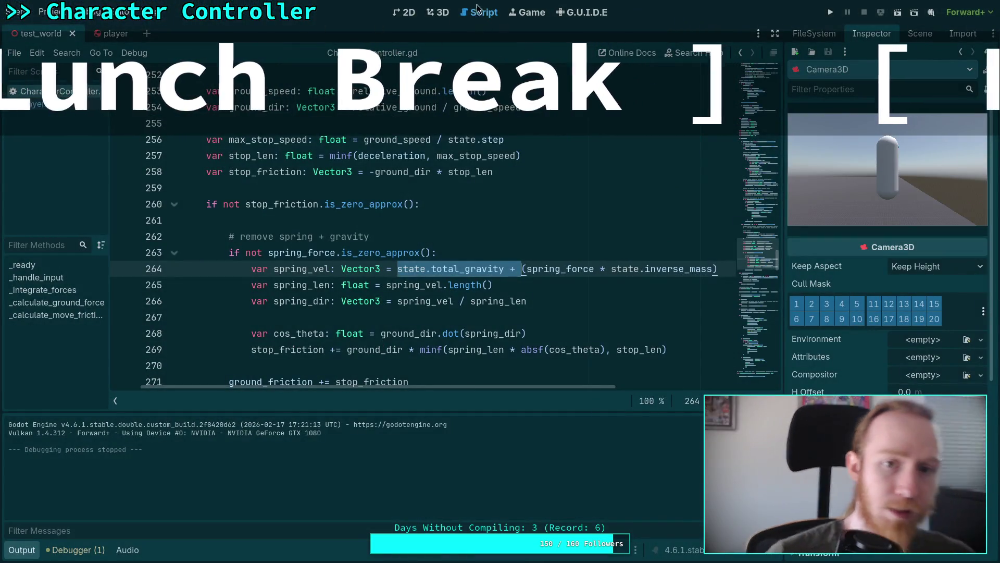
key(ctrl+F2)
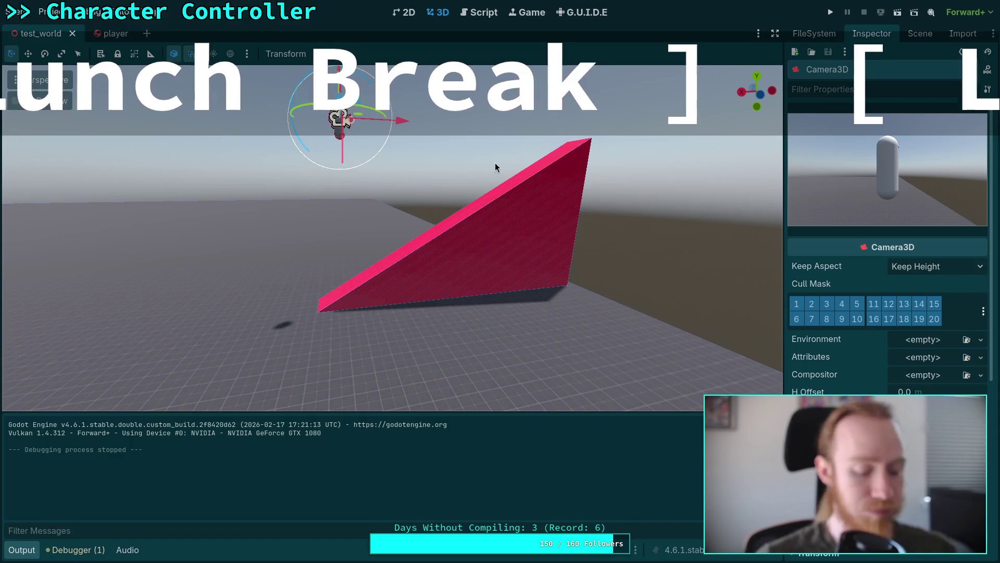
mouse_move(495, 162)
mouse_down()
mouse_move(508, 134)
mouse_move(528, 288)
mouse_up()
drag(593, 223, 562, 204)
key(f)
mouse_move(315, 200)
mouse_down()
mouse_move(239, 210)
mouse_move(287, 291)
mouse_up()
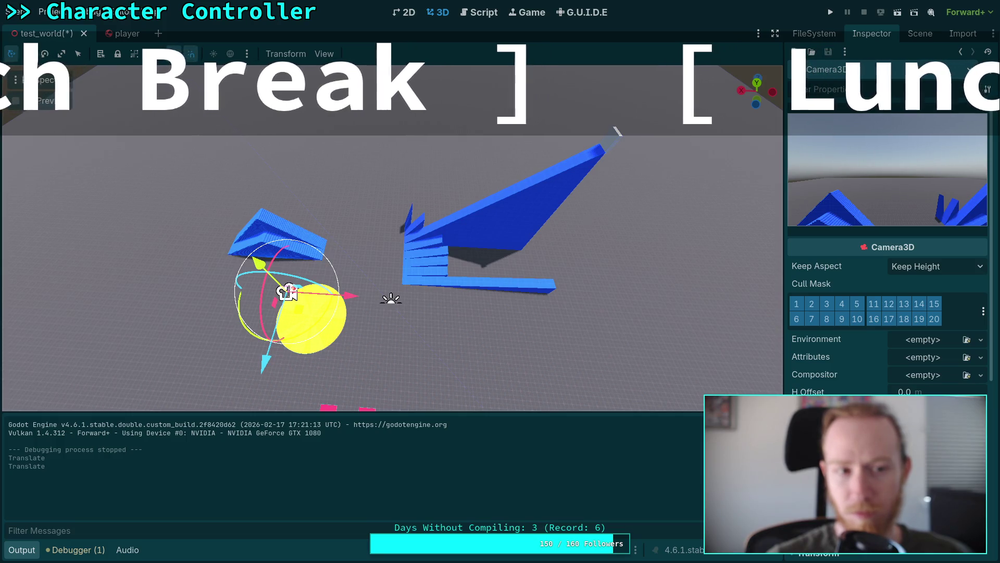
Step: Test-run the game briefly, undo the camera moves, and move the Player beside the blue ramp
click(920, 33)
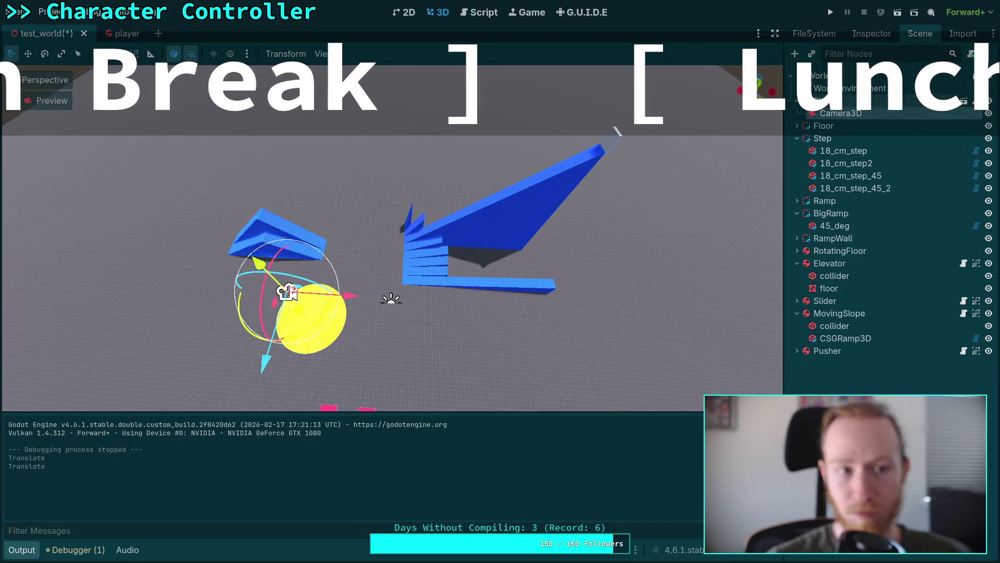
key(F5)
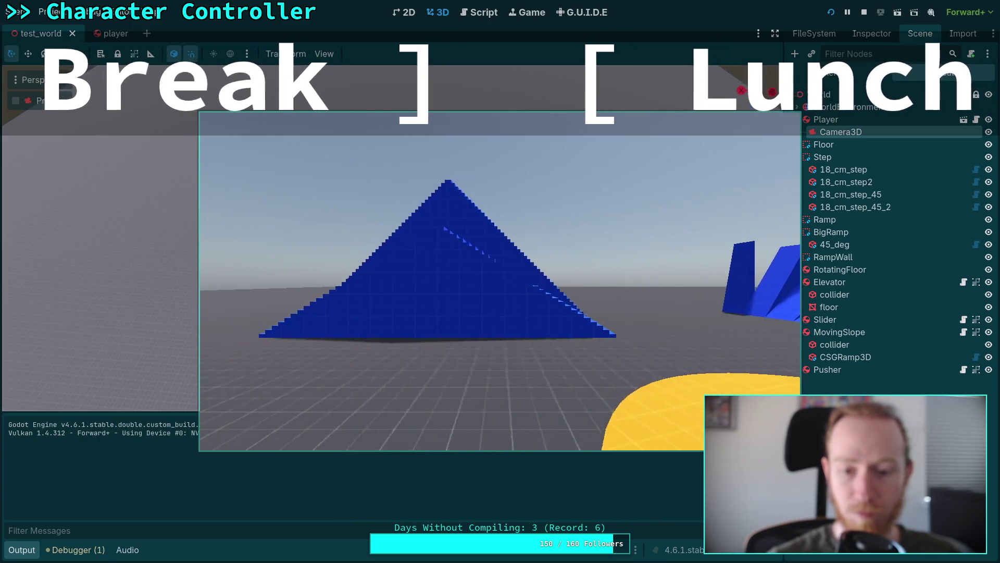
click(864, 12)
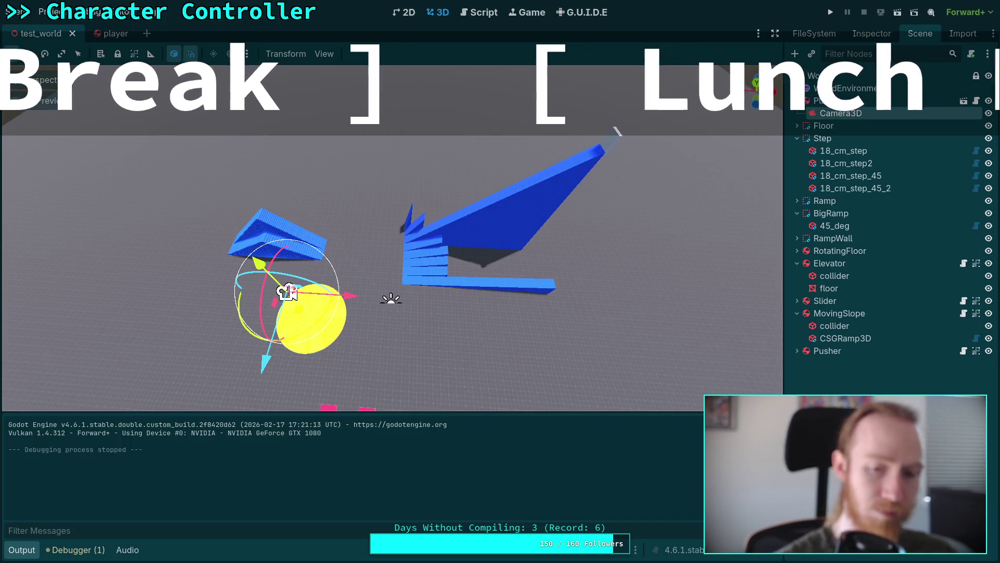
key(ctrl+z)
key(ctrl+z)
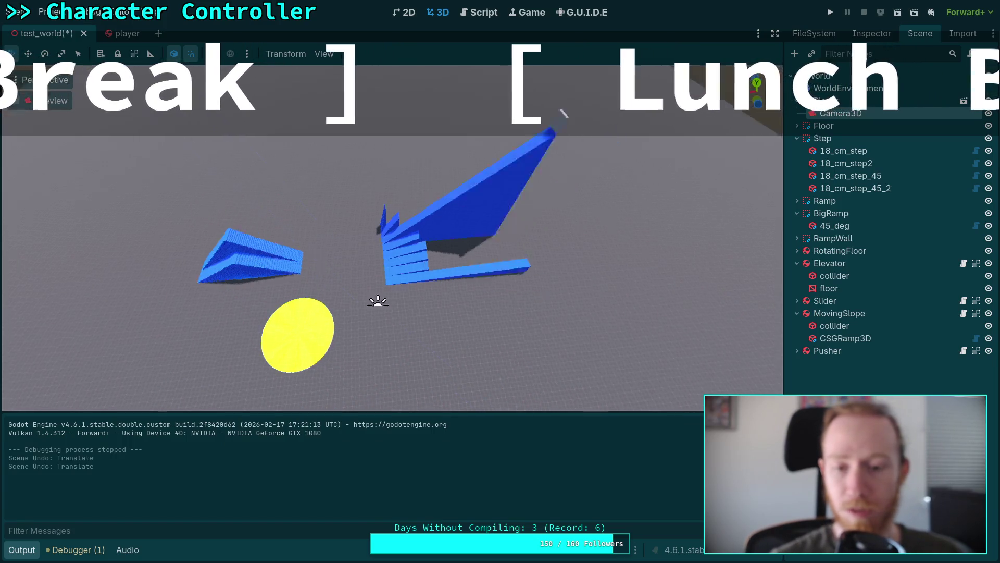
drag(617, 131, 477, 140)
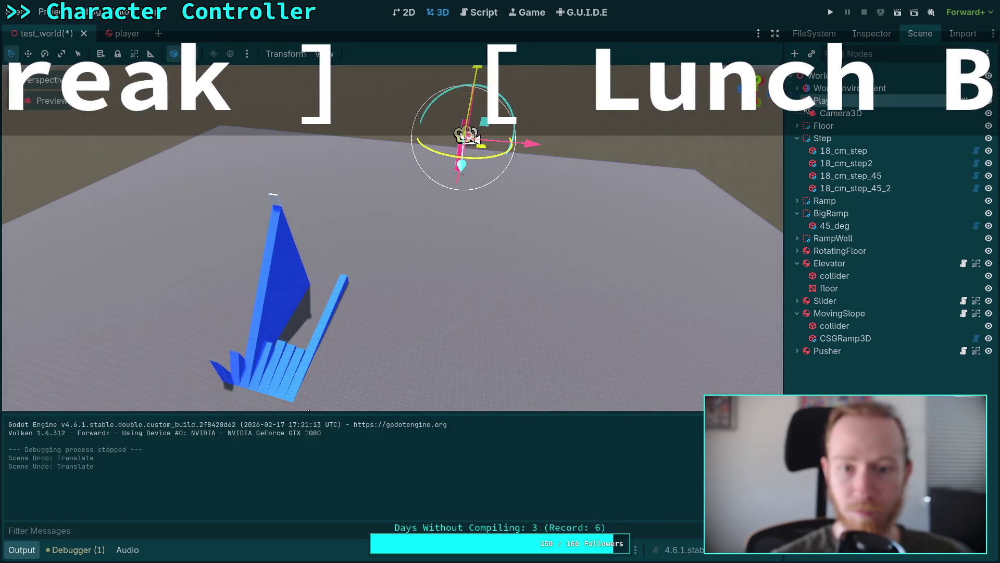
mouse_move(477, 140)
mouse_down()
mouse_move(349, 371)
mouse_move(435, 163)
mouse_move(330, 252)
mouse_move(758, 148)
mouse_up()
Step: Select Camera3D, then open the player scene and make fp_camera the current camera
click(841, 113)
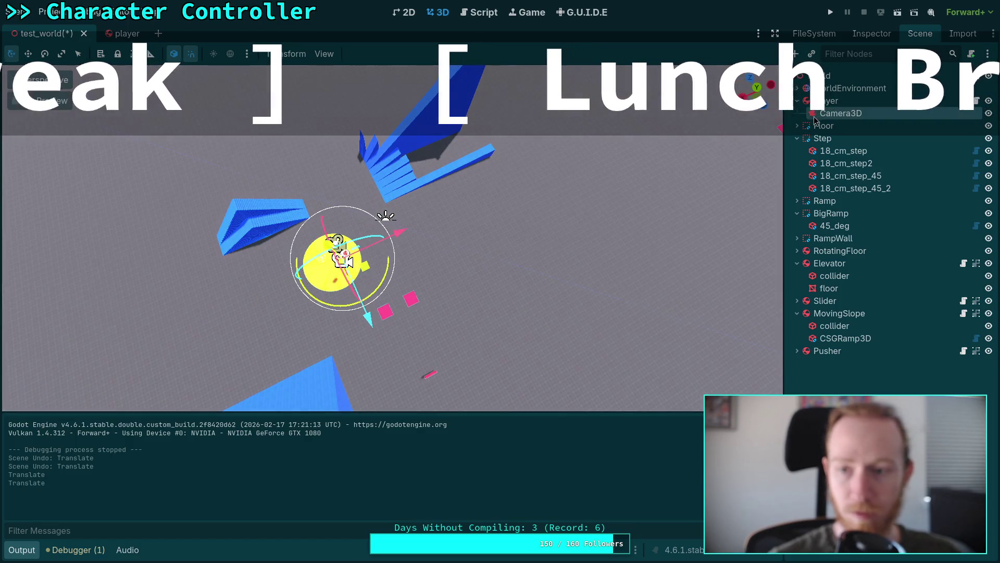
click(872, 32)
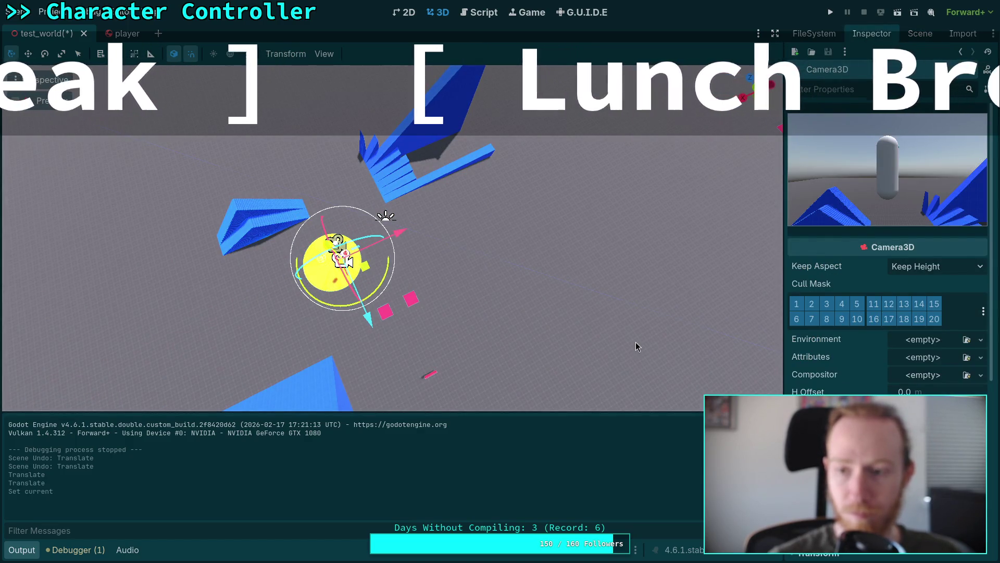
click(113, 33)
click(152, 51)
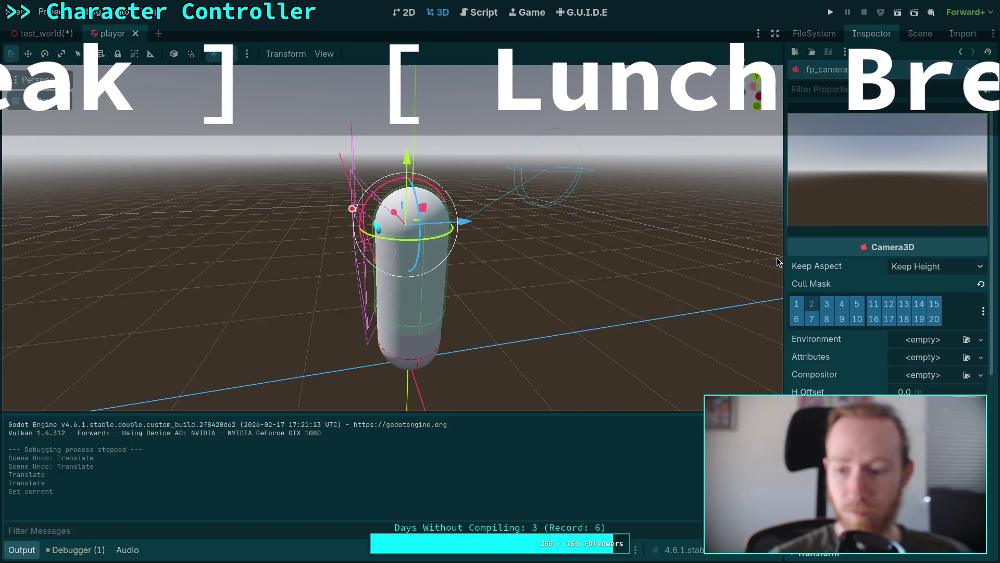
Step: Run the game and walk the player forward across the yellow ground toward the ramps
click(833, 15)
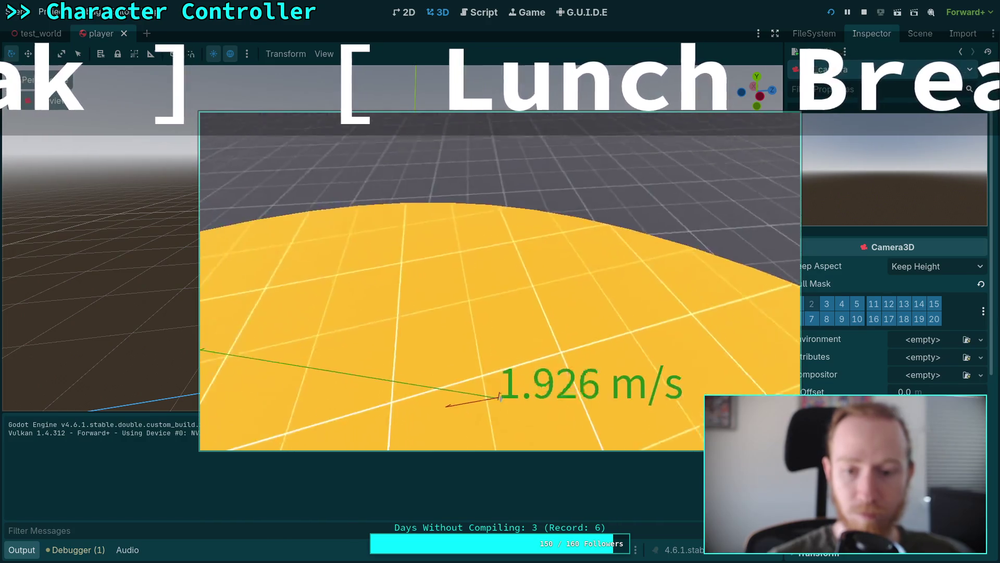
key(w)
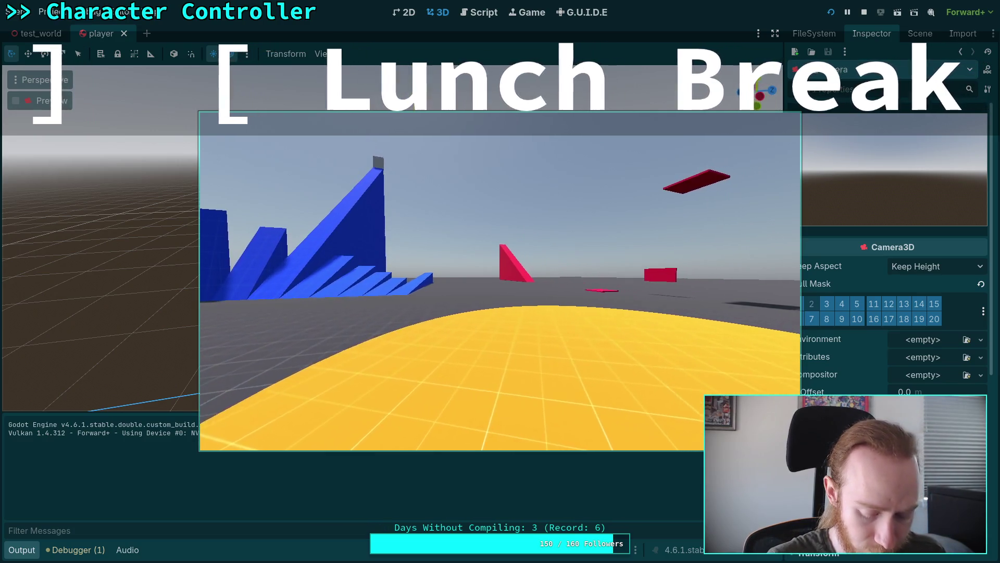
key(w)
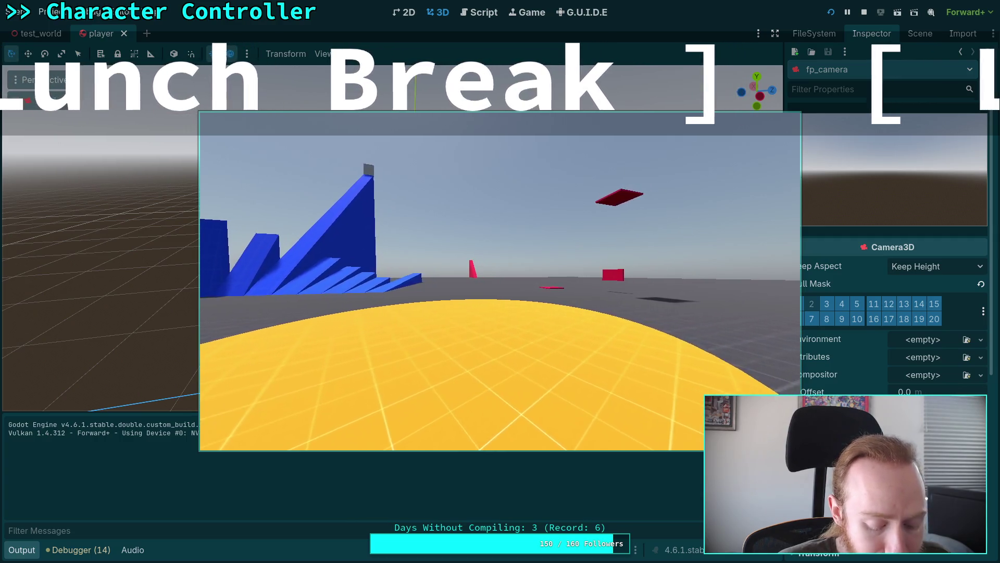
Step: Walk forward into the flat red plate and up to the blue wall, then move right to view the ramp
key(w)
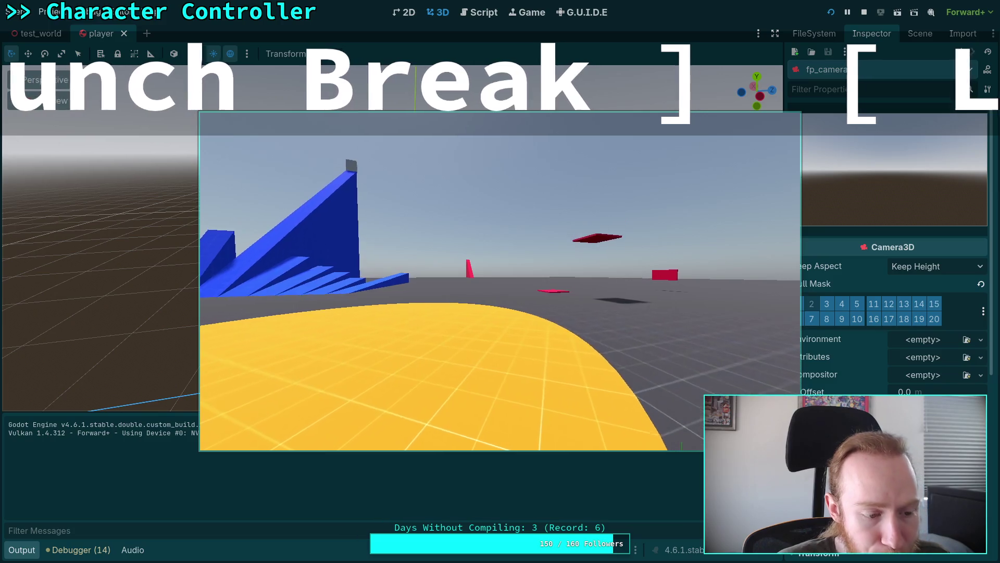
key(w)
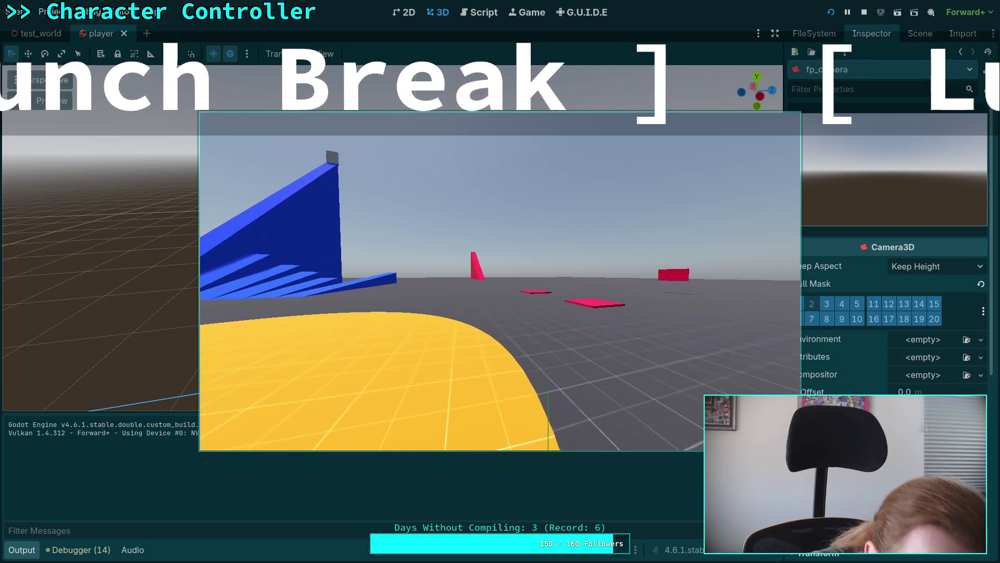
key(w)
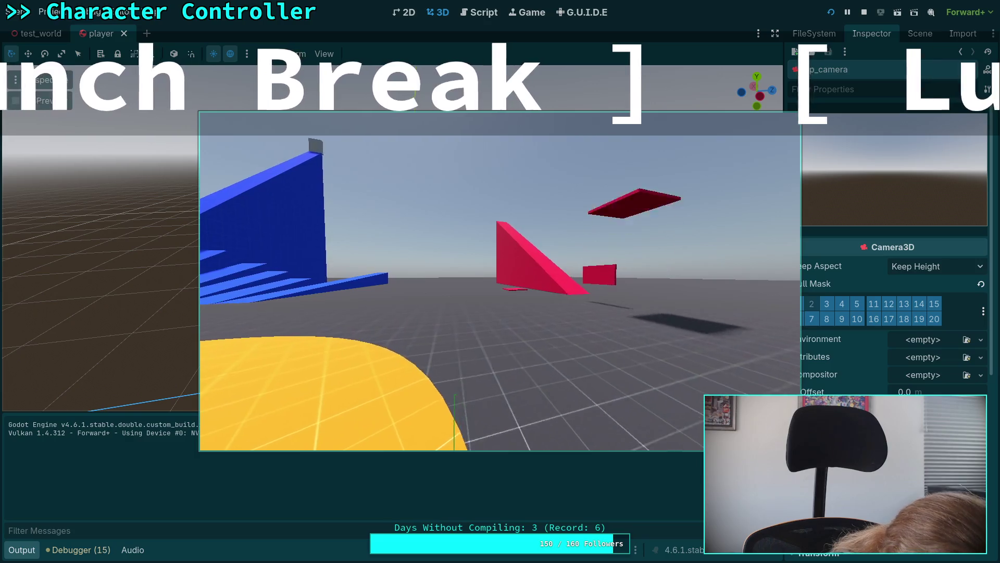
key(w)
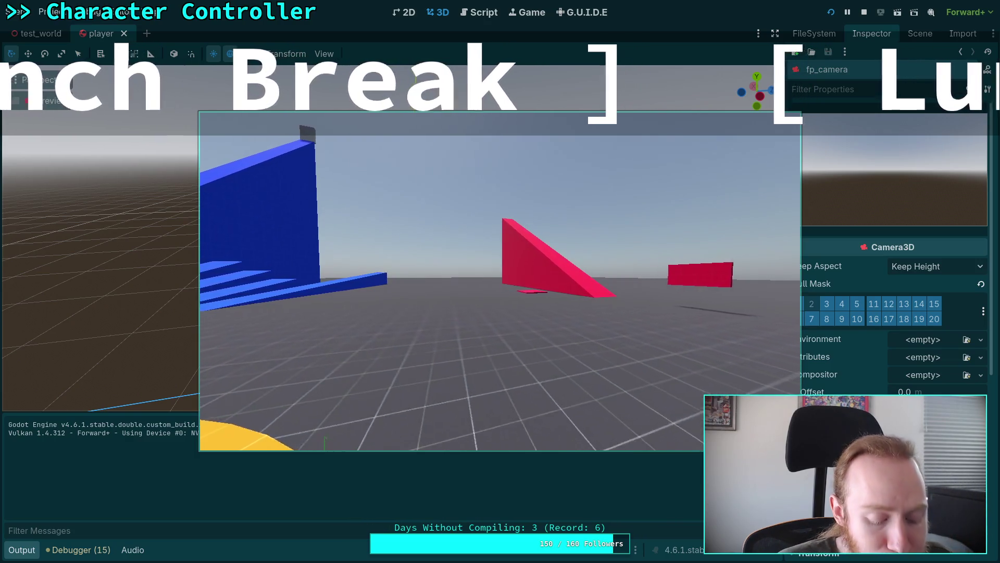
key(w)
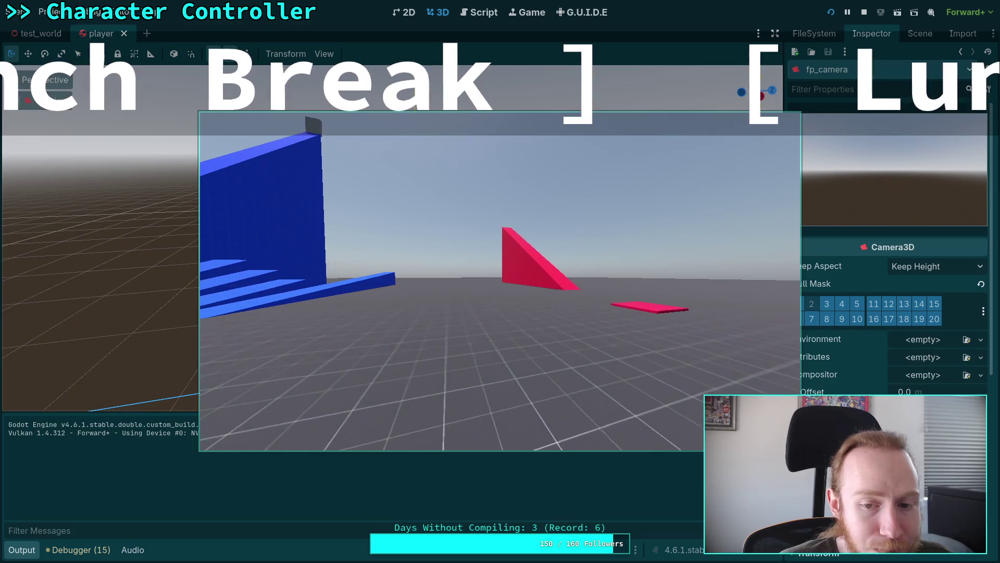
key(w)
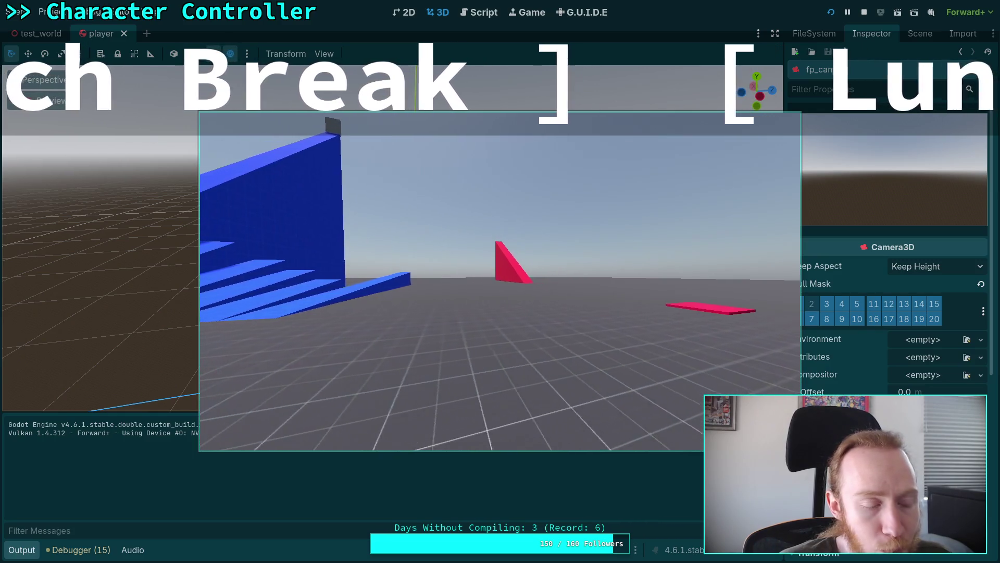
key(w)
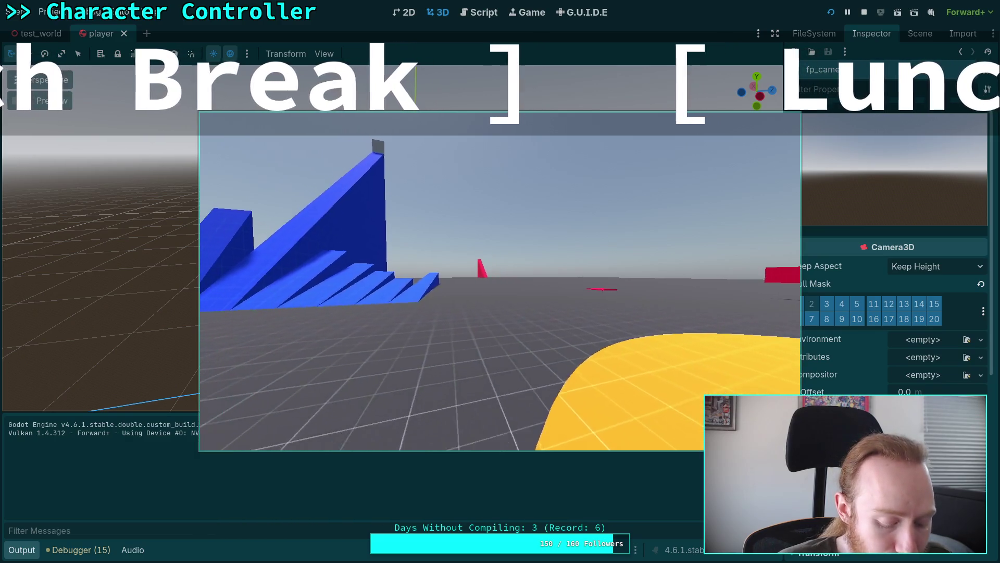
key(d)
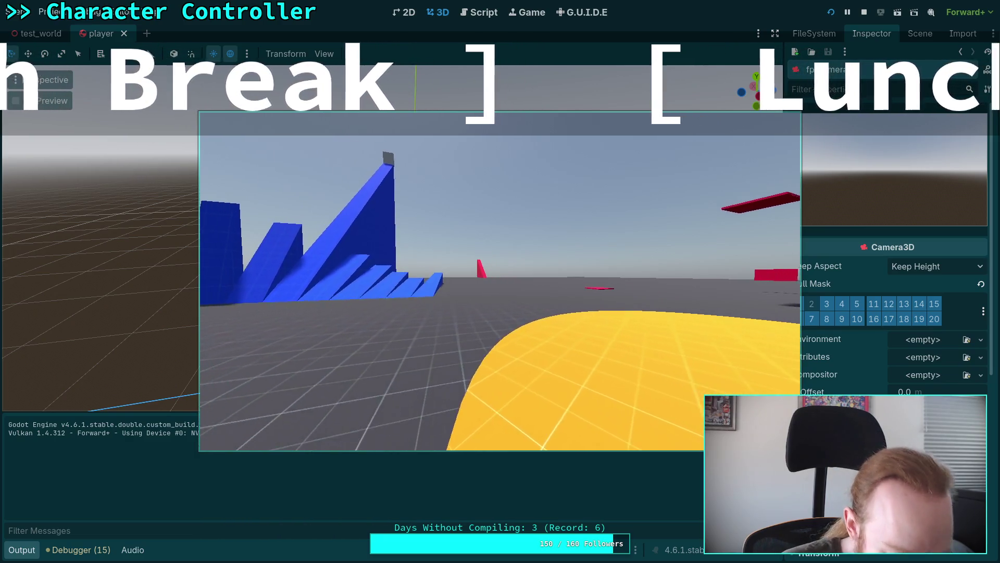
key(d)
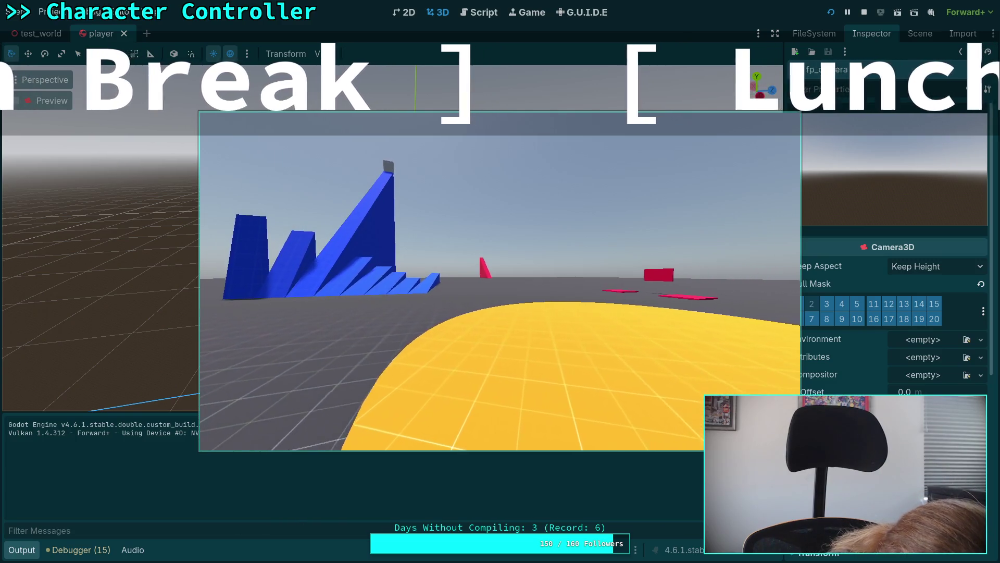